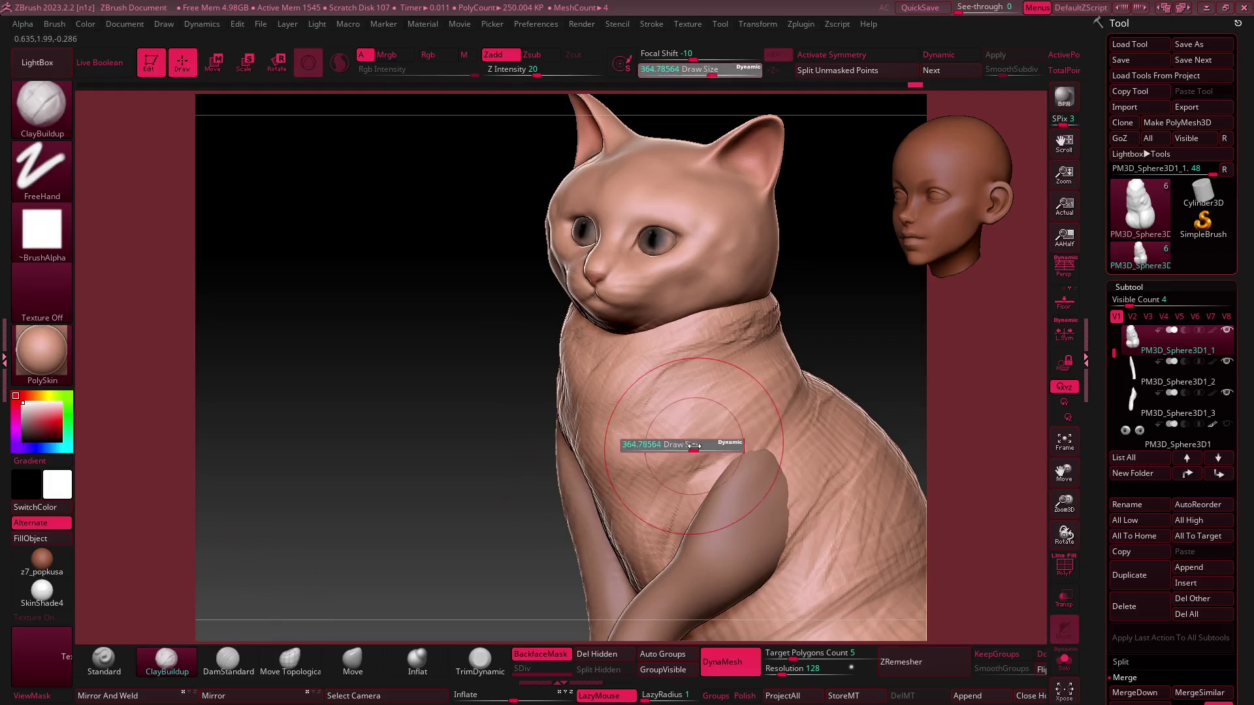
Shrink the brush and zoom in on the cat's body in a front view
mouse_move(392, 424)
left_mouse_down("shift")
mouse_move(618, 427)
mouse_move(548, 429)
mouse_move(692, 409)
left_mouse_up("shift")
key("s")
mouse_move(692, 410)
right_mouse_down()
mouse_move(644, 414)
mouse_move(655, 408)
mouse_move(527, 375)
mouse_move(947, 212)
mouse_move(846, 258)
mouse_move(567, 471)
mouse_move(636, 457)
mouse_move(580, 483)
mouse_move(693, 336)
right_mouse_up()
mouse_move(808, 355)
right_mouse_down("ctrl")
mouse_move(621, 383)
mouse_move(834, 246)
right_mouse_up("ctrl")
mouse_move(656, 372)
right_mouse_down("ctrl")
mouse_move(675, 479)
mouse_move(660, 467)
right_mouse_up("ctrl")
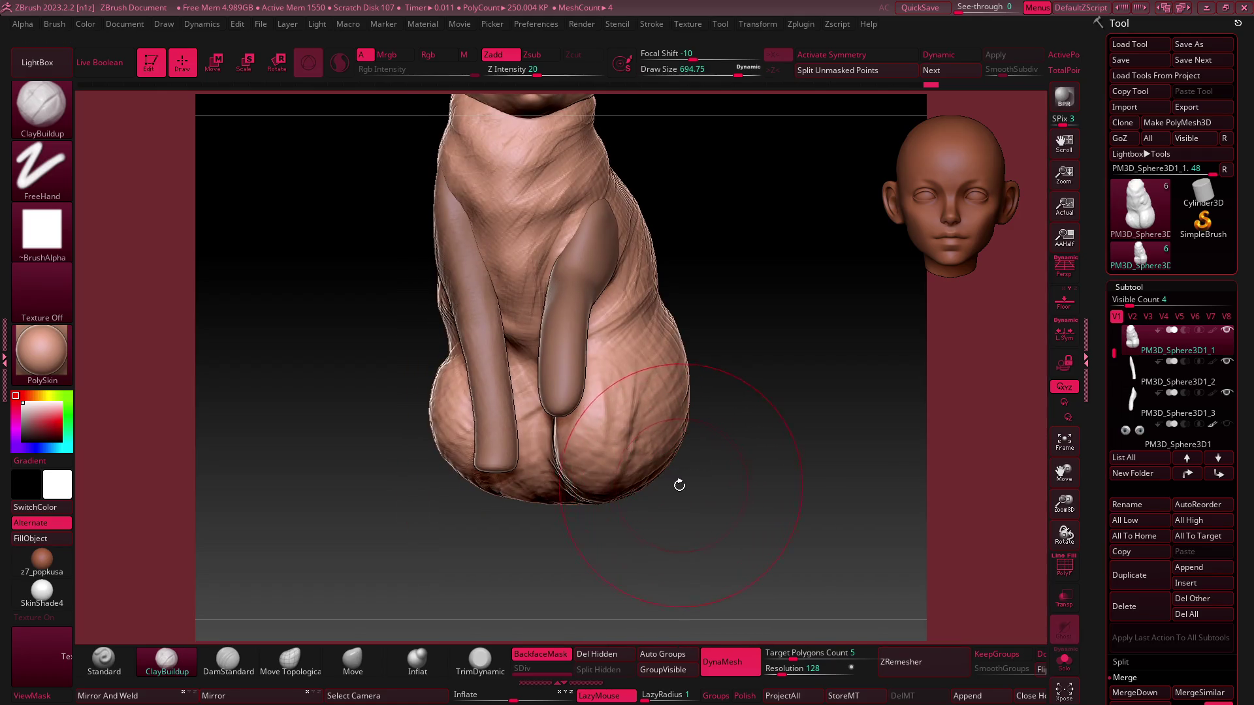
Pull the bottom of the cat's seated body slightly with the Move brush
left_click(366, 658)
left_click_drag(599, 498, 545, 508)
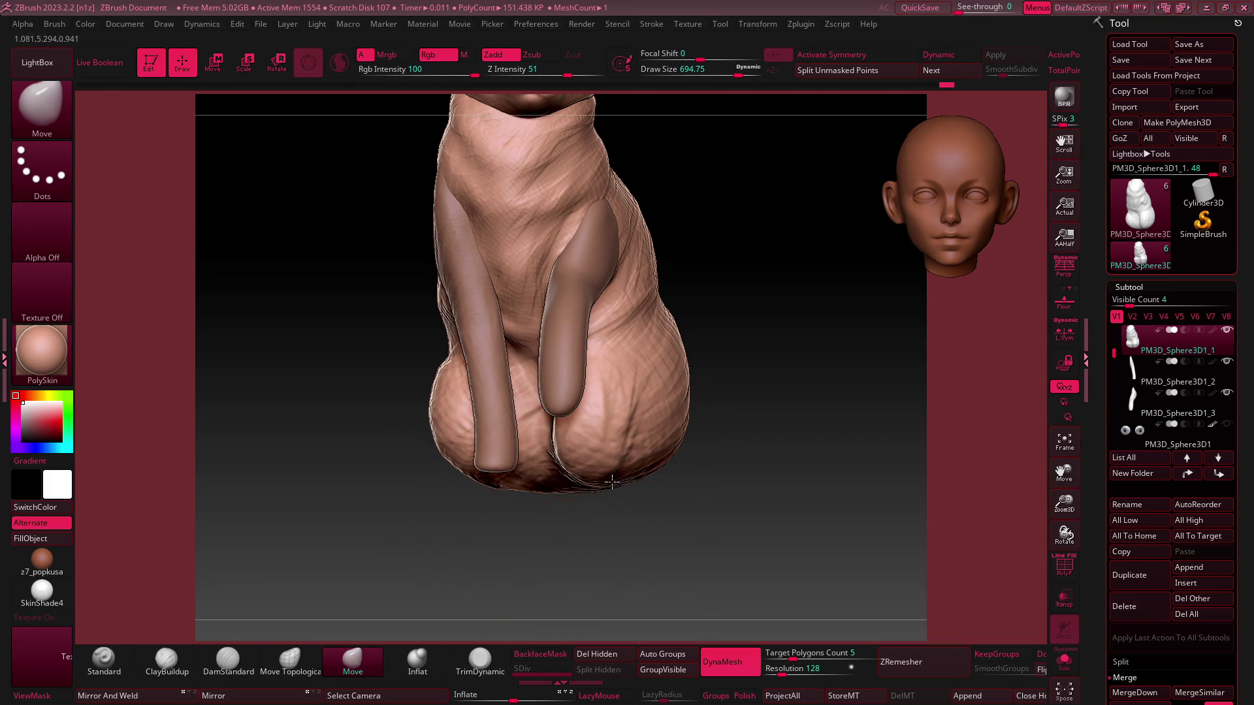
mouse_move(610, 488)
left_mouse_down()
mouse_move(599, 491)
mouse_move(924, 209)
mouse_move(783, 327)
left_mouse_up()
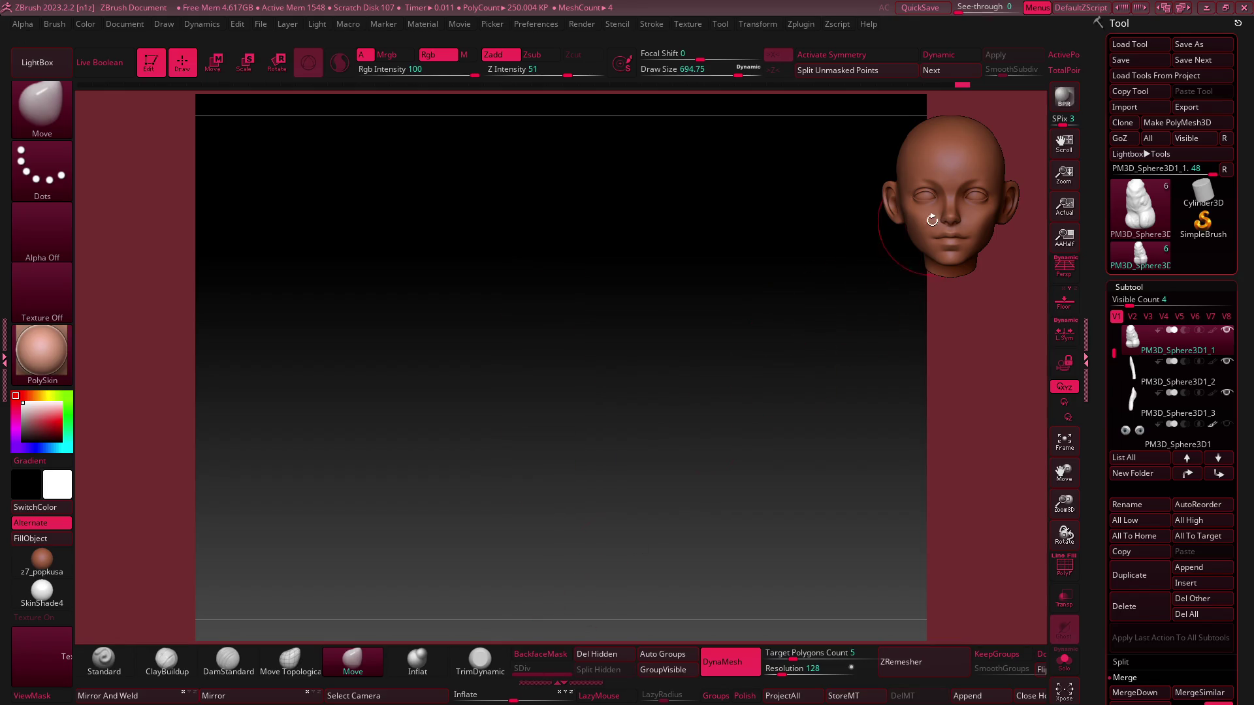
Select the front leg subtool and pull its edge slightly with a smaller brush
scroll(685, 405, "up", 3)
key("ctrl")
mouse_move(602, 448)
right_mouse_down()
mouse_move(658, 330)
mouse_move(691, 424)
mouse_move(784, 326)
mouse_move(928, 226)
mouse_move(575, 438)
mouse_move(617, 431)
right_mouse_up()
left_click(548, 436, "alt")
key("s")
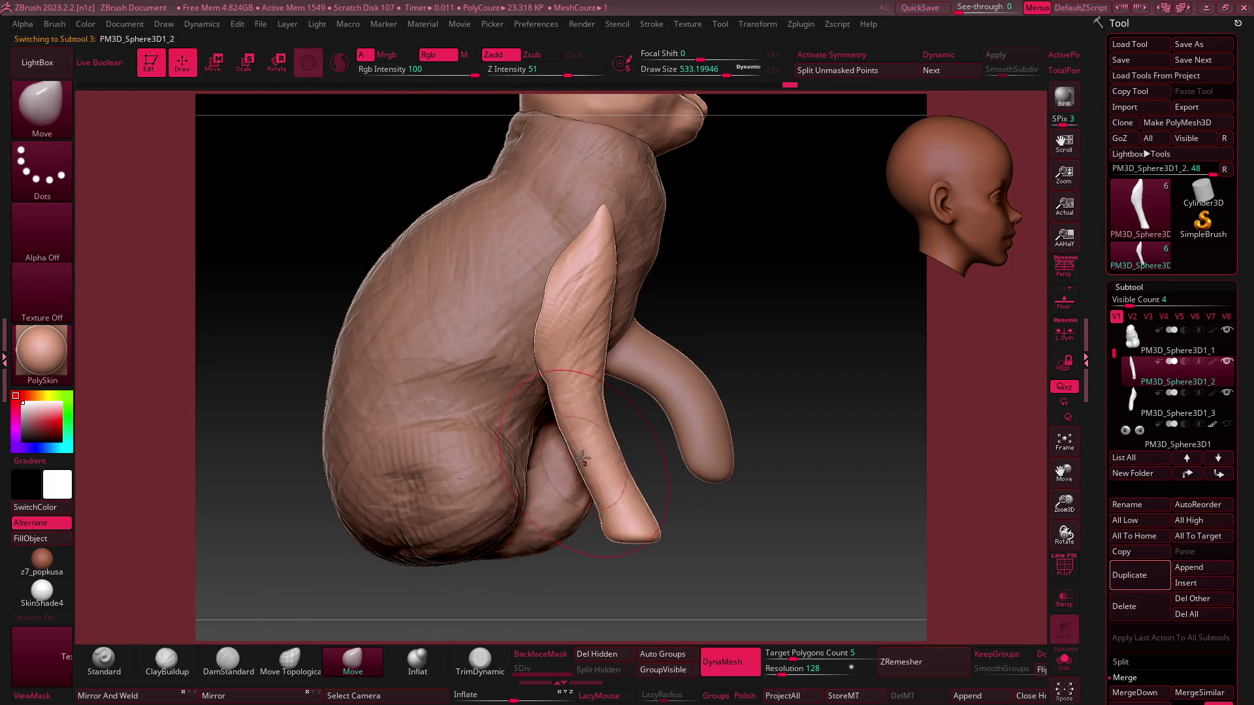
left_click_drag(726, 75, 709, 75)
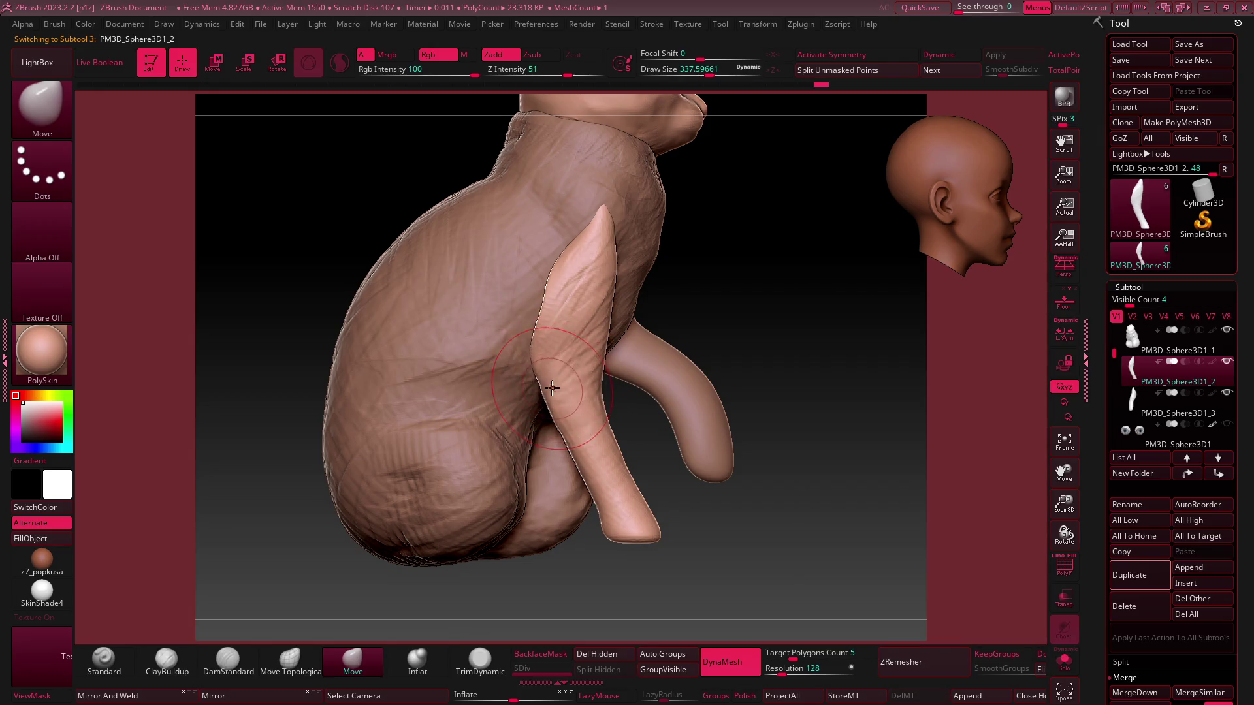
mouse_move(553, 391)
left_mouse_down()
mouse_move(575, 448)
mouse_move(567, 432)
left_mouse_up()
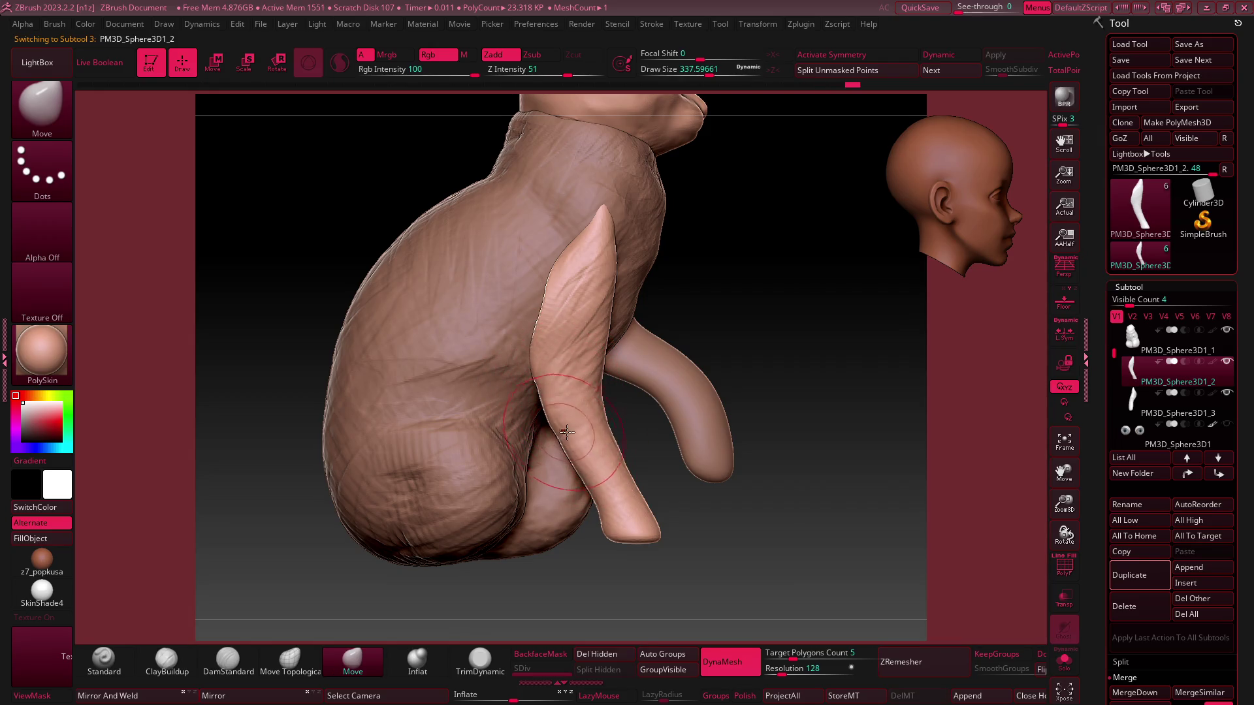
Round off the leg's tip with a larger brush, then mask the leg's bottom front-on
key("s")
left_click(632, 539)
mouse_move(636, 536)
left_mouse_down()
mouse_move(644, 525)
mouse_move(644, 537)
left_mouse_up()
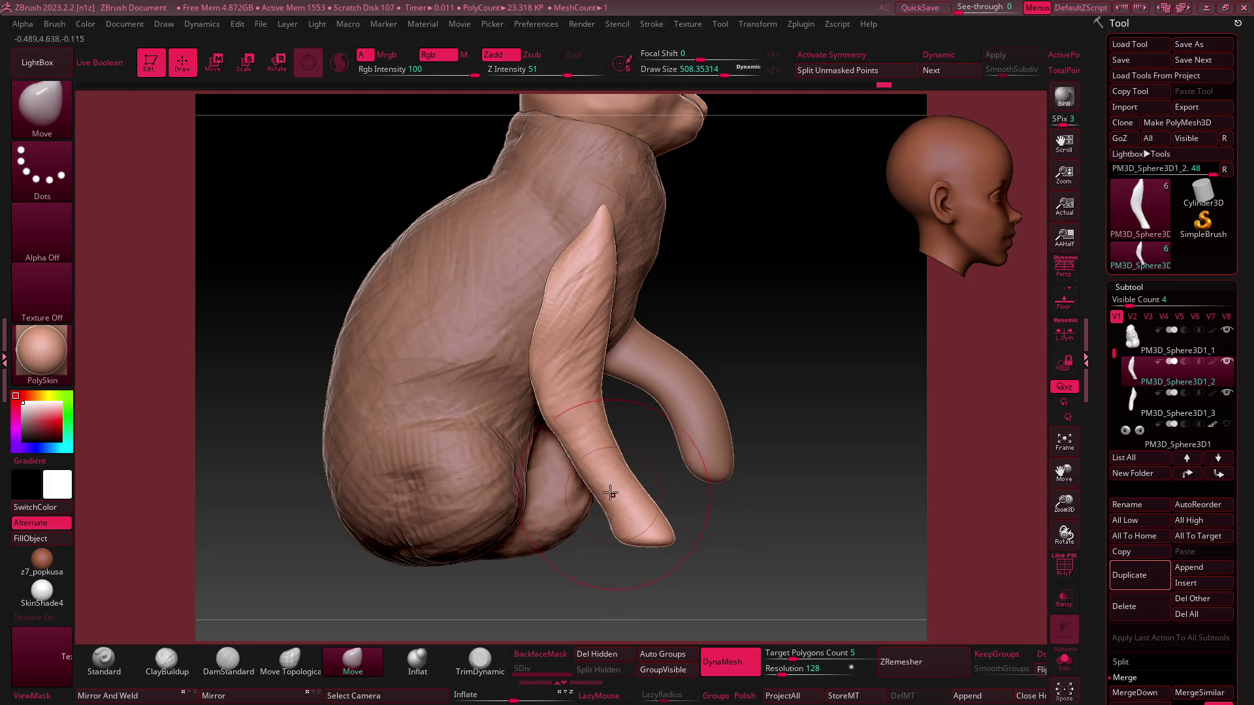
mouse_move(596, 464)
right_mouse_down("ctrl")
mouse_move(546, 353)
mouse_move(624, 370)
mouse_move(543, 476)
mouse_move(961, 219)
mouse_move(587, 498)
right_mouse_up("ctrl")
key("[")
mouse_move(647, 499)
left_mouse_down("ctrl")
mouse_move(519, 484)
mouse_move(522, 555)
left_mouse_up("ctrl")
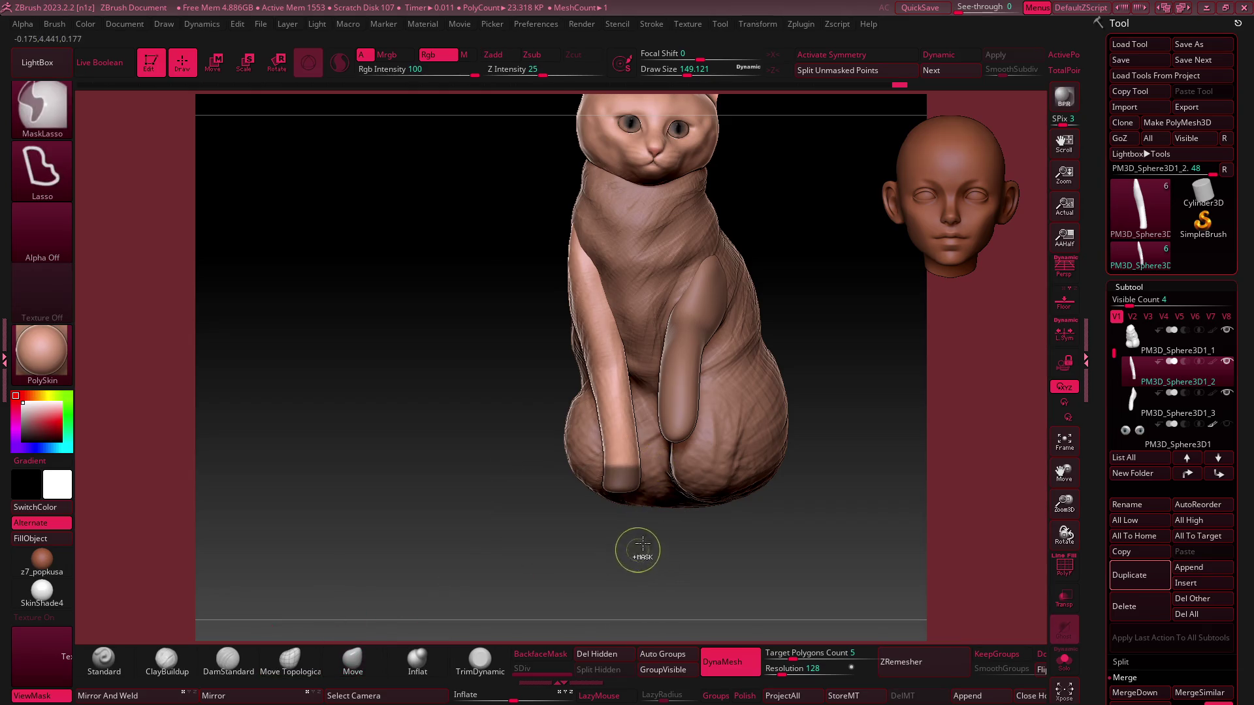
Mask the front leg so that only its paw stays free
left_click_drag(638, 552, 644, 522, "ctrl")
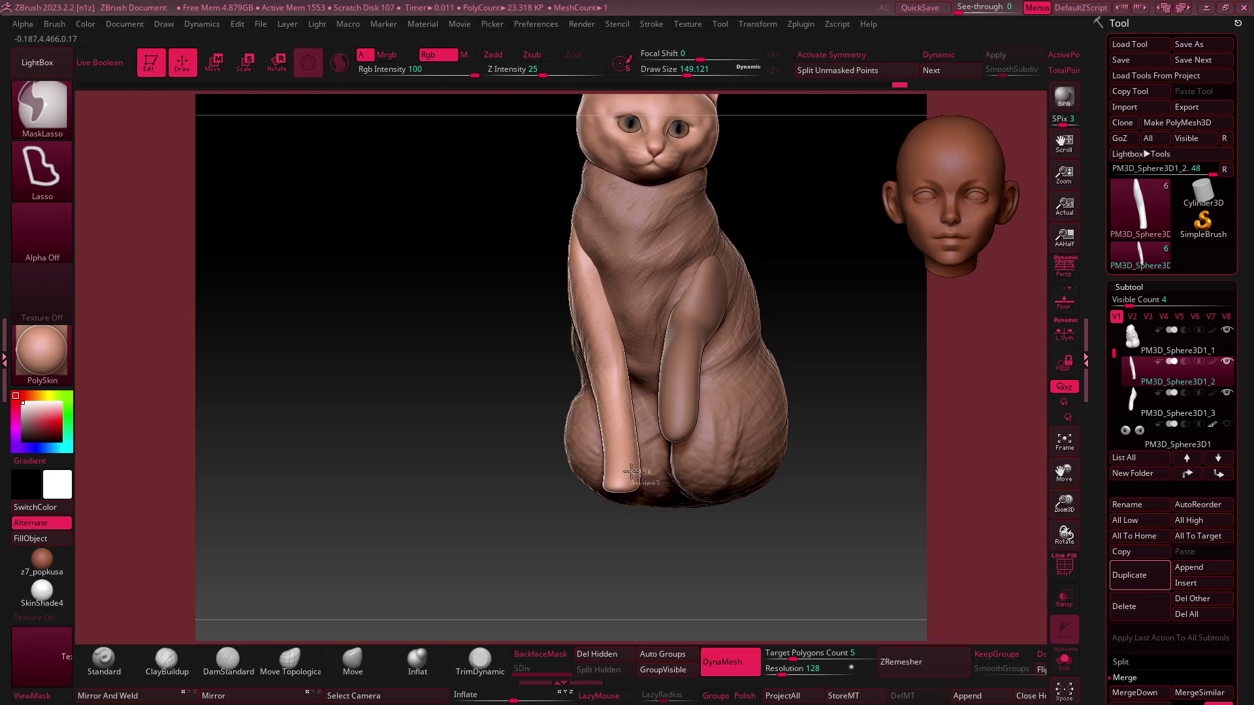
left_click(663, 570, "ctrl")
key("ctrl+i")
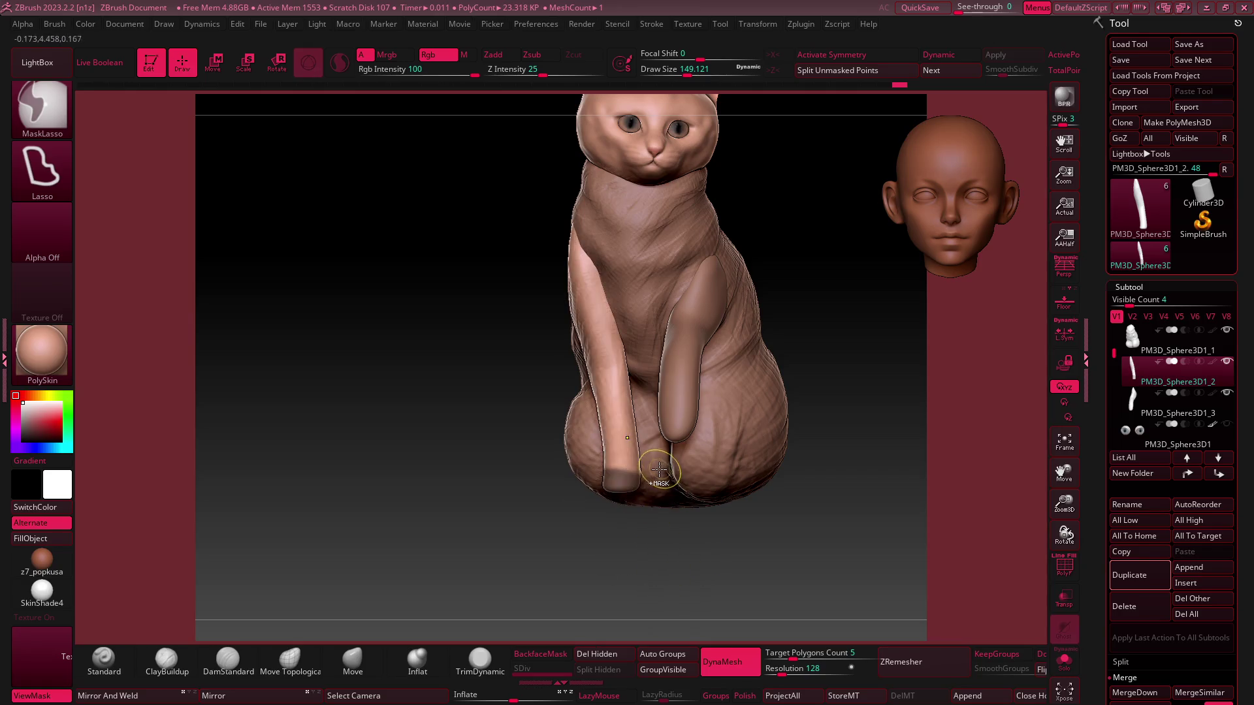
mouse_move(647, 470)
left_mouse_down("ctrl")
mouse_move(692, 561)
mouse_move(644, 523)
mouse_move(623, 480)
left_mouse_up("ctrl")
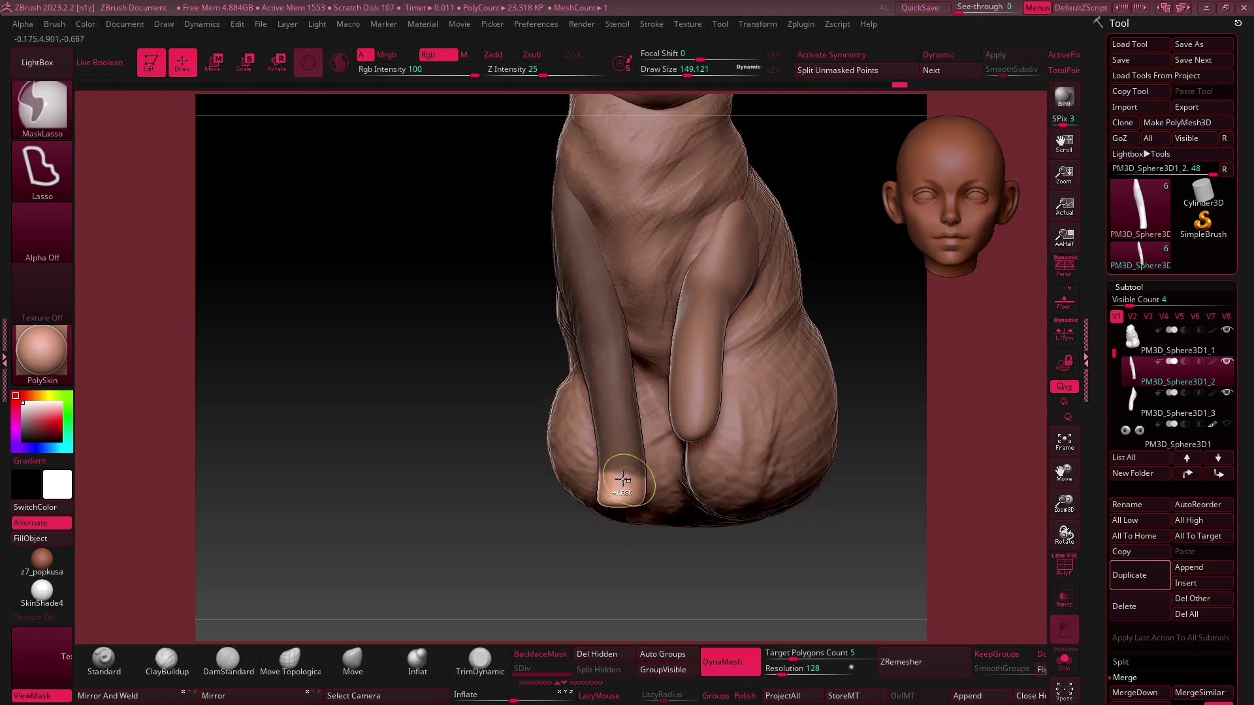
Lift the paw slightly with the Transpose gizmo, then clear the mask and return to Draw
key("w")
left_click_drag(531, 198, 904, 233)
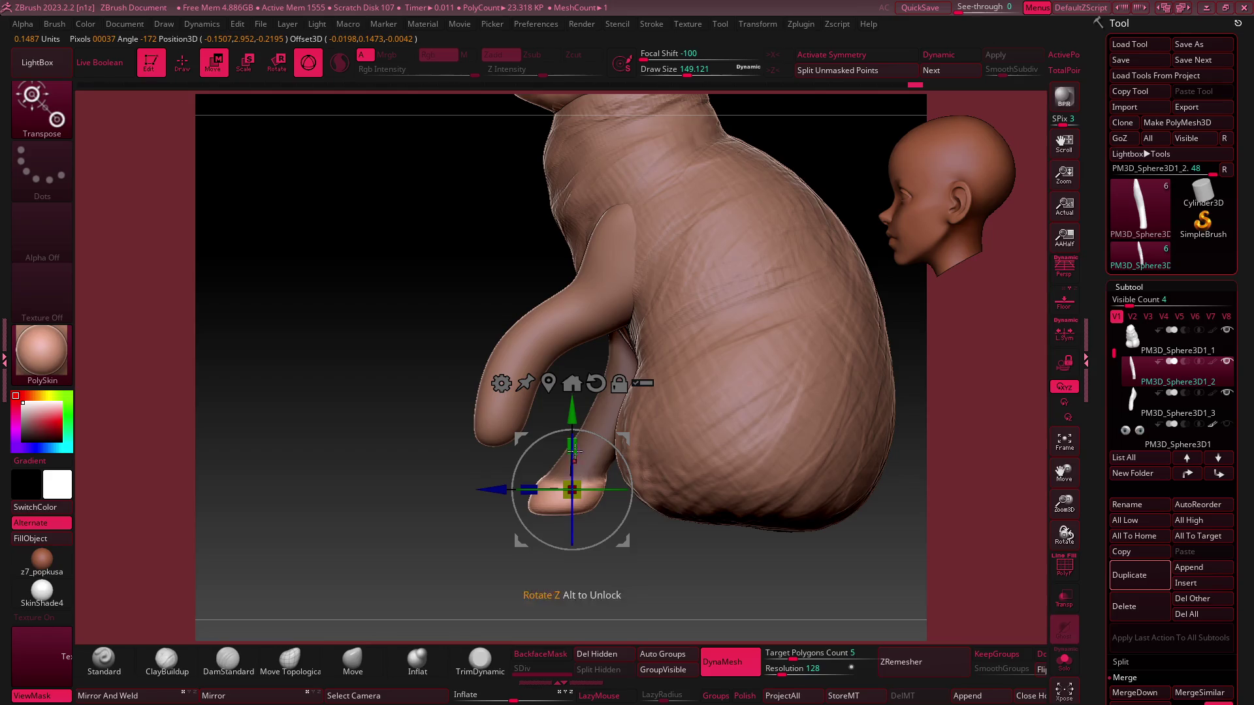
left_click_drag(574, 449, 572, 408)
mouse_move(849, 346)
left_mouse_down()
mouse_move(703, 333)
mouse_move(607, 452)
mouse_move(619, 421)
left_mouse_up()
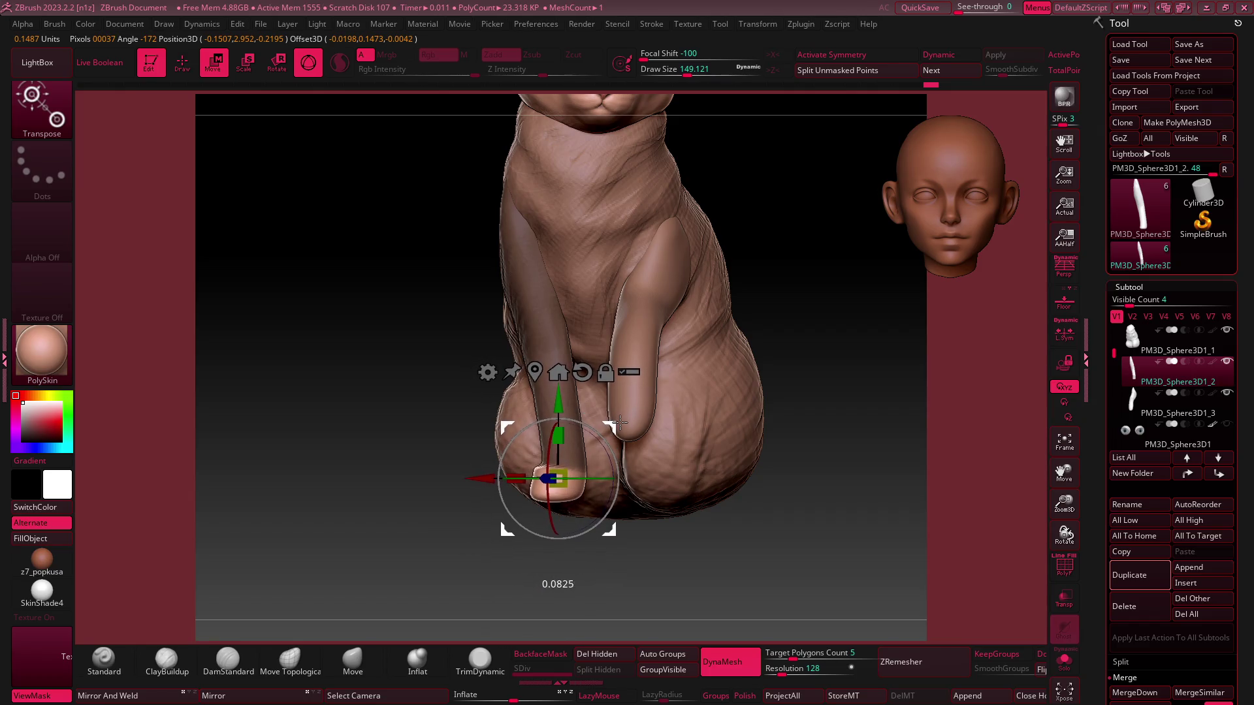
key("f")
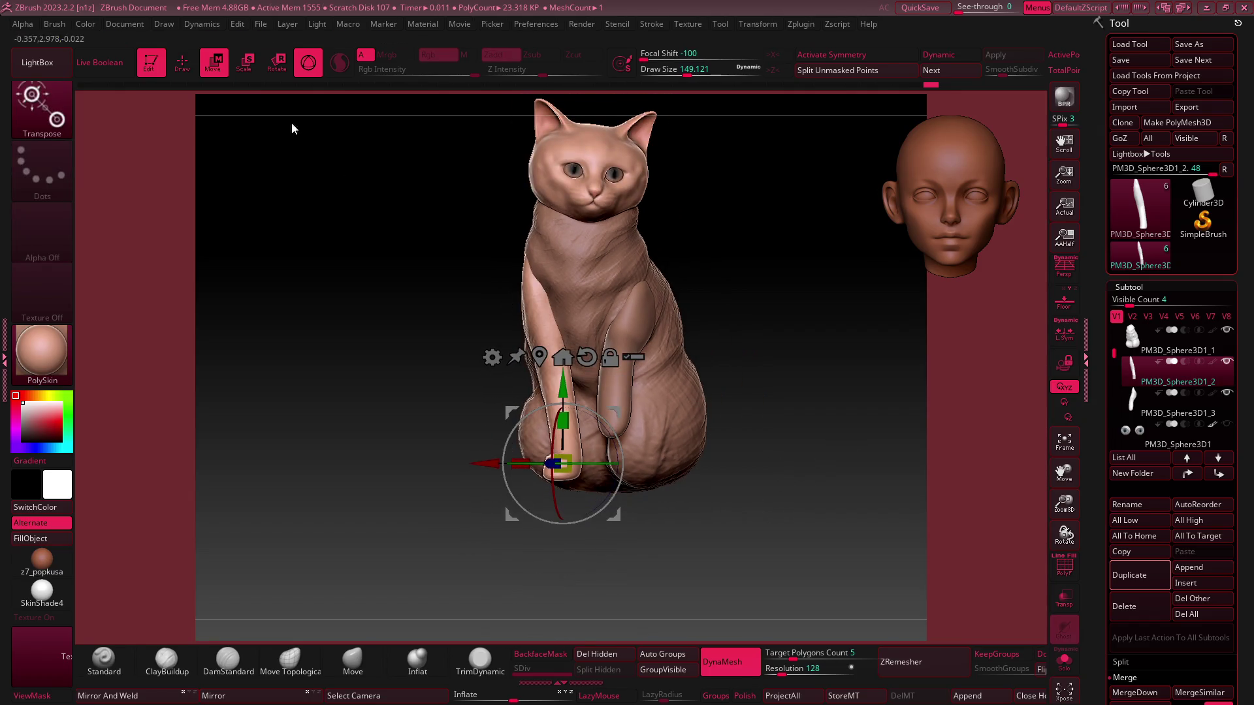
left_click(183, 60)
Pick the ClayBuildup brush and work around the first front leg's paw
key("b")
key("m")
key("v")
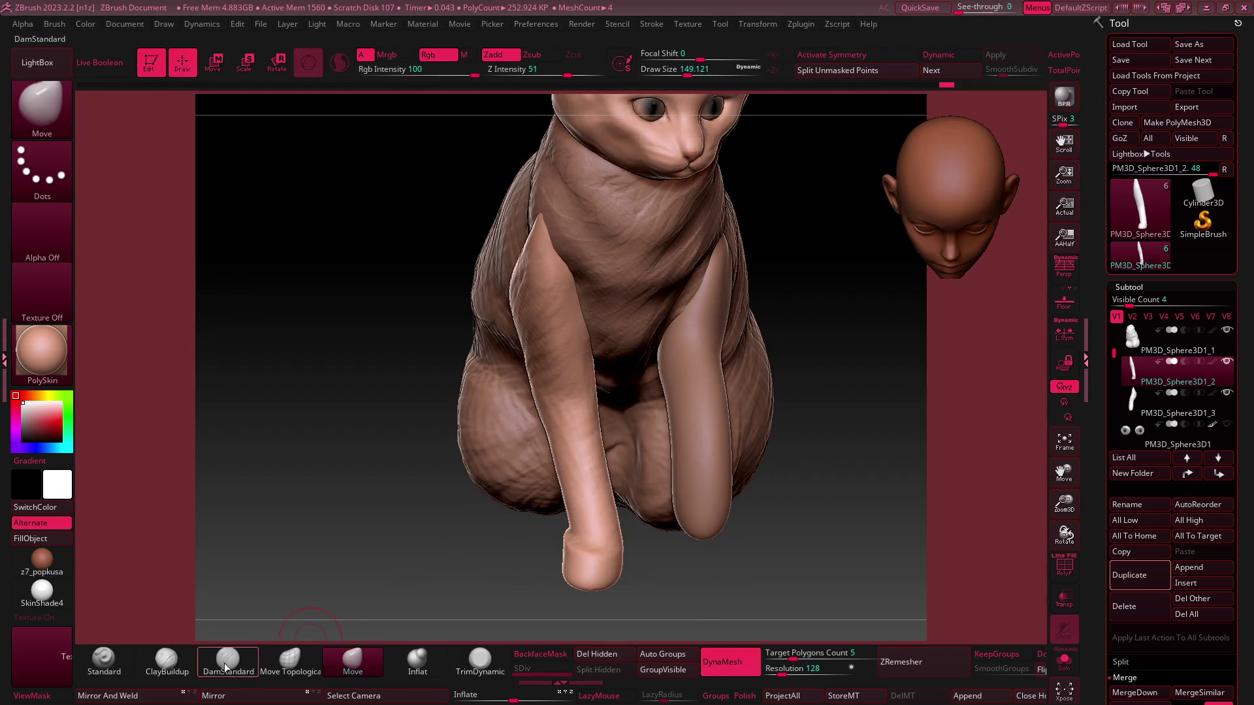
key("b")
key("c")
key("b")
left_click_drag(817, 575, 580, 558)
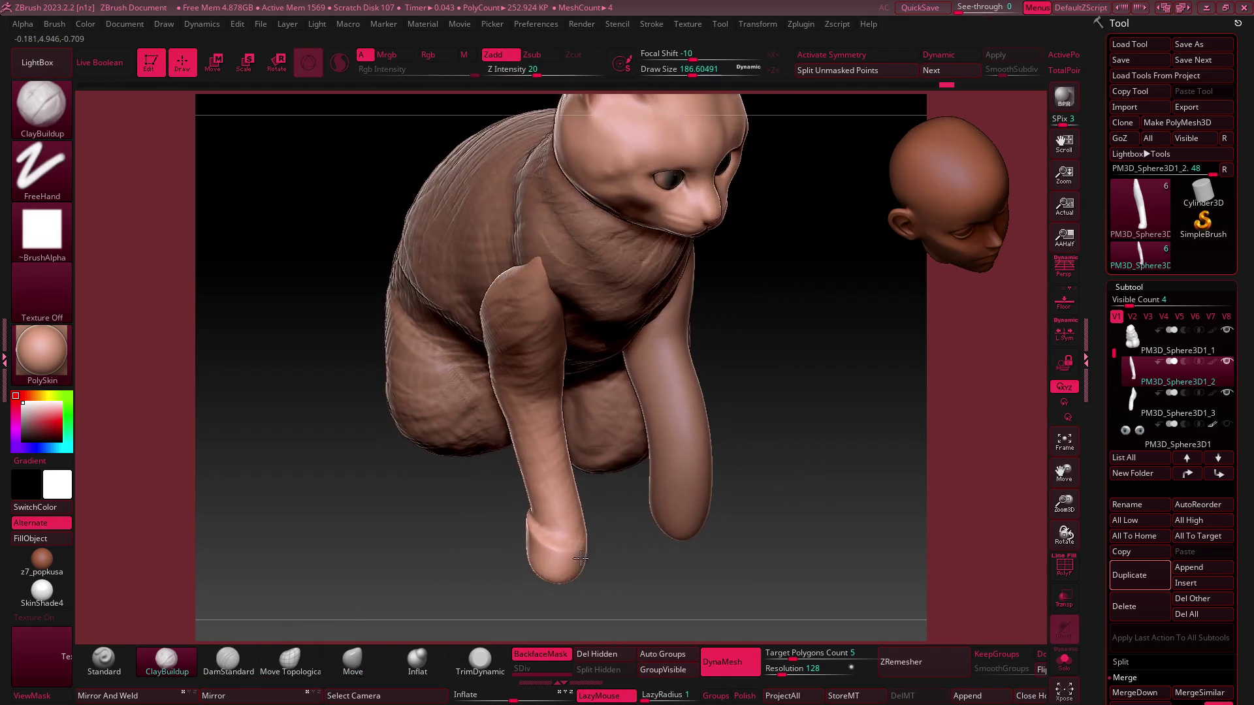
scroll(580, 558, "up", 5)
right_click_drag(656, 504, 600, 487)
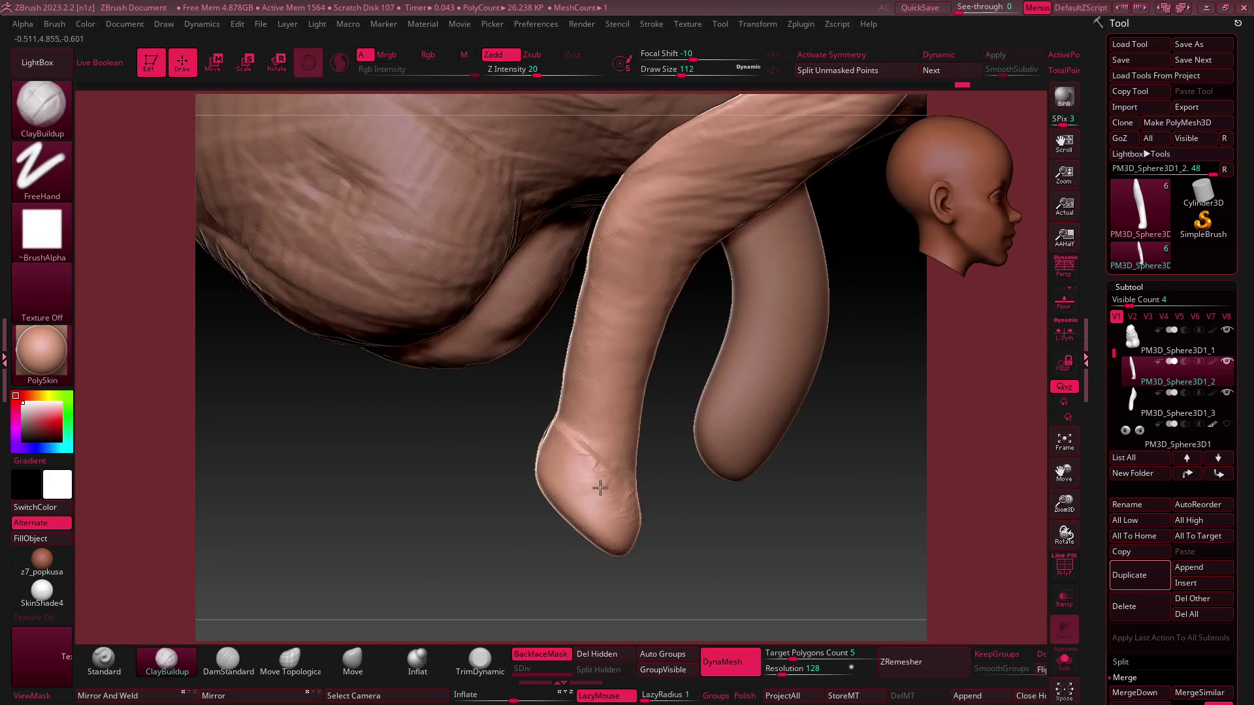
mouse_move(563, 447)
right_mouse_down()
mouse_move(575, 431)
mouse_move(722, 410)
mouse_move(653, 430)
right_mouse_up()
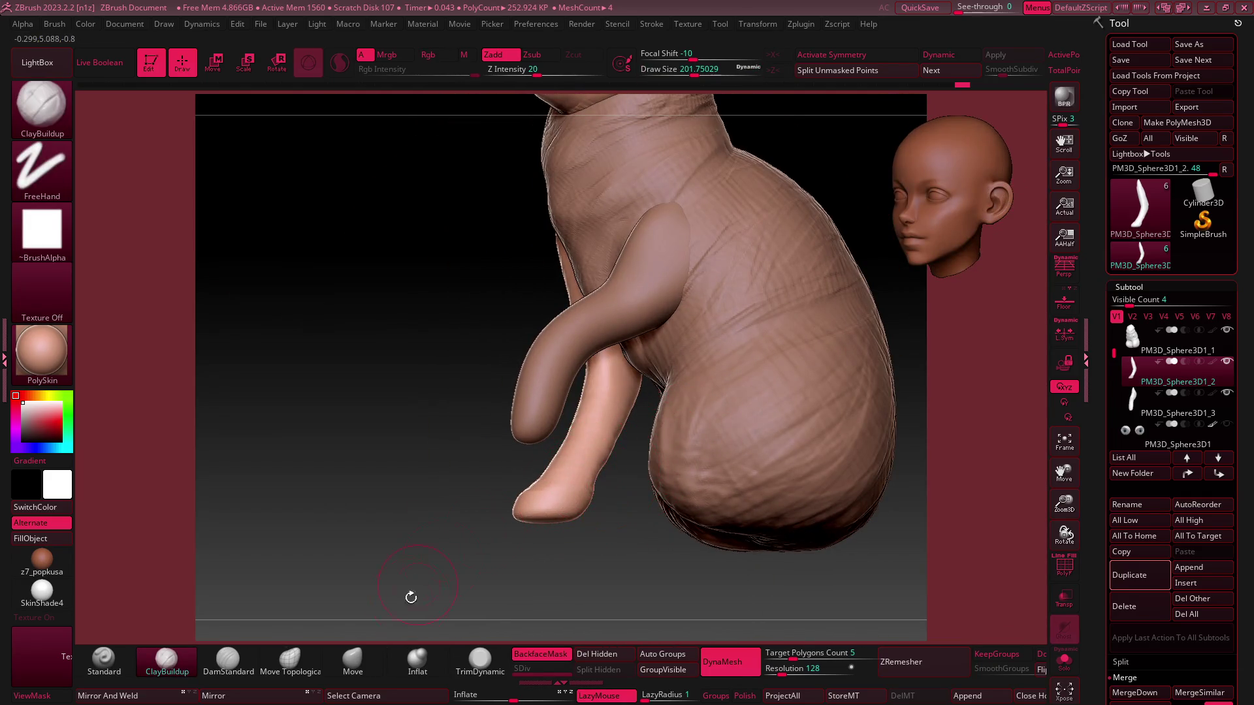
Refine the paw with a resized Move brush, ending in a front view
left_click(353, 663)
key("s")
left_click_drag(482, 501, 502, 502)
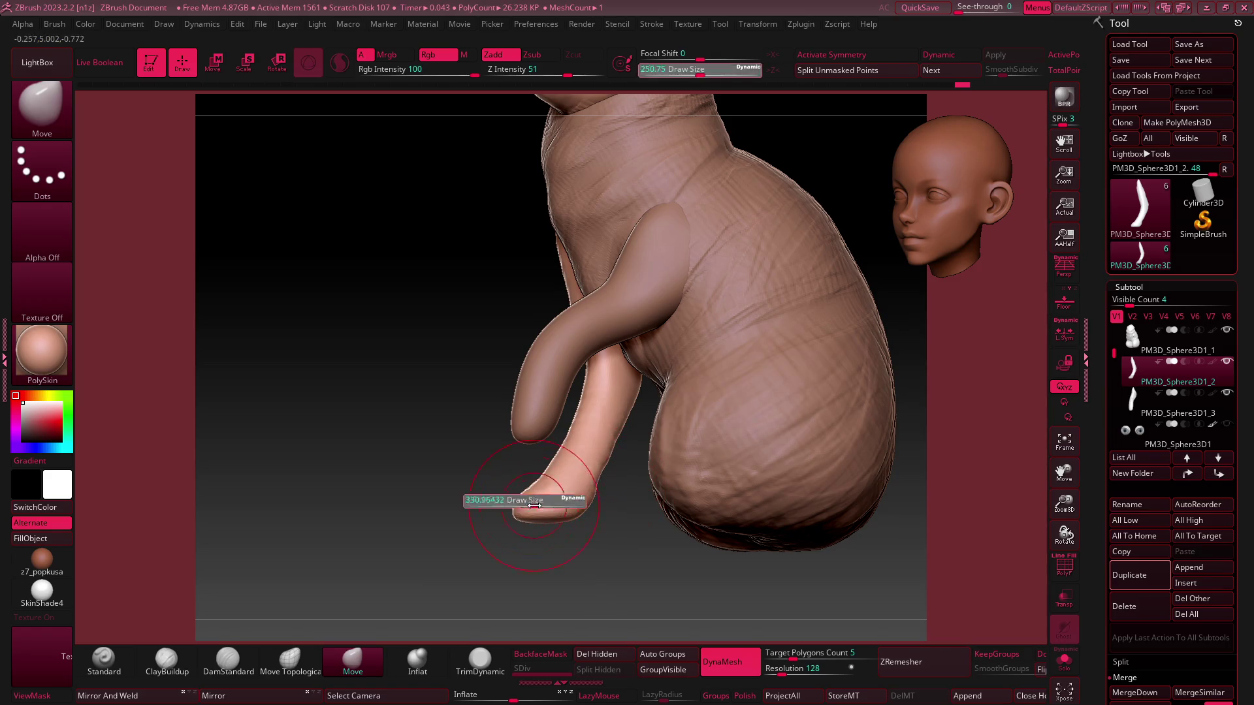
right_click_drag(502, 503, 516, 503)
key("s")
left_click_drag(526, 470, 506, 470)
mouse_move(506, 470)
right_mouse_down()
mouse_move(672, 476)
mouse_move(816, 326)
mouse_move(941, 240)
mouse_move(621, 391)
mouse_move(617, 463)
mouse_move(422, 537)
right_mouse_up()
Make the other front leg the active subtool and choose ClayBuildup for it
left_click(617, 418, "alt")
left_click(182, 669)
mouse_move(496, 457)
right_mouse_down()
mouse_move(613, 498)
mouse_move(537, 527)
mouse_move(568, 498)
mouse_move(582, 498)
mouse_move(551, 518)
mouse_move(597, 500)
mouse_move(604, 554)
right_mouse_up()
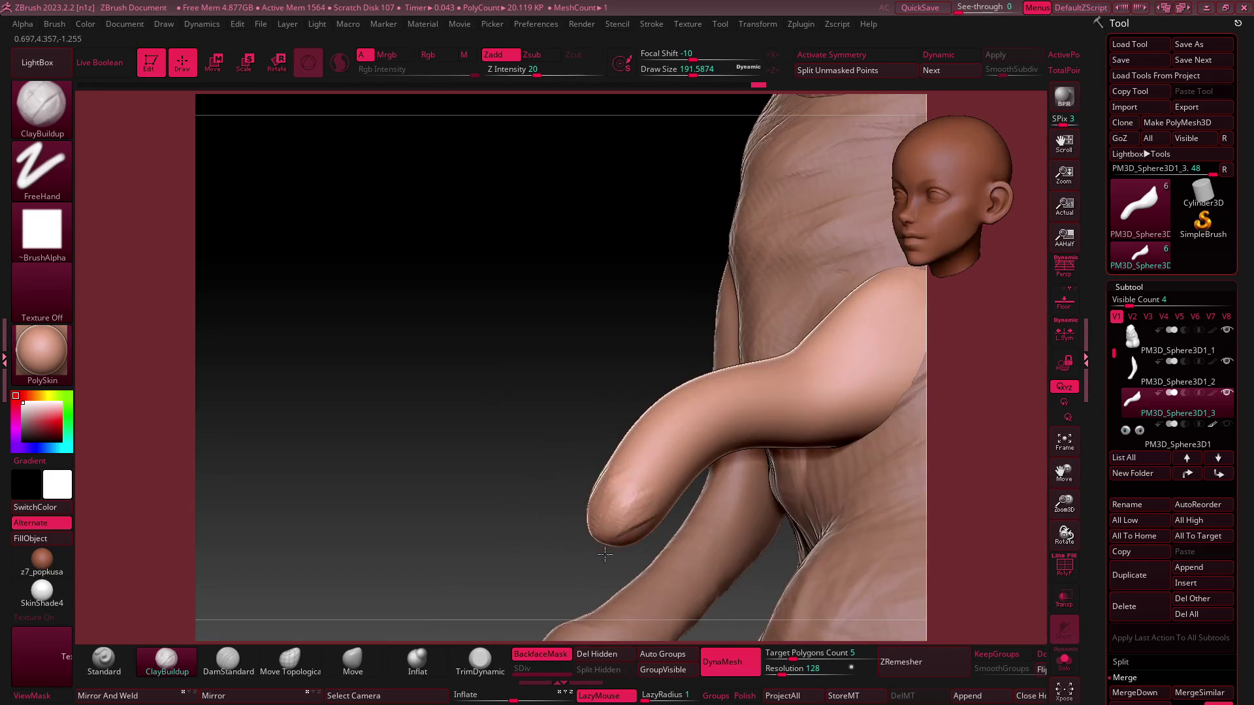
Refine the cat's body surface from the front and around its legs and sides
mouse_move(620, 496)
right_mouse_down()
mouse_move(579, 419)
mouse_move(597, 506)
mouse_move(607, 470)
mouse_move(597, 483)
mouse_move(591, 424)
mouse_move(604, 412)
right_mouse_up()
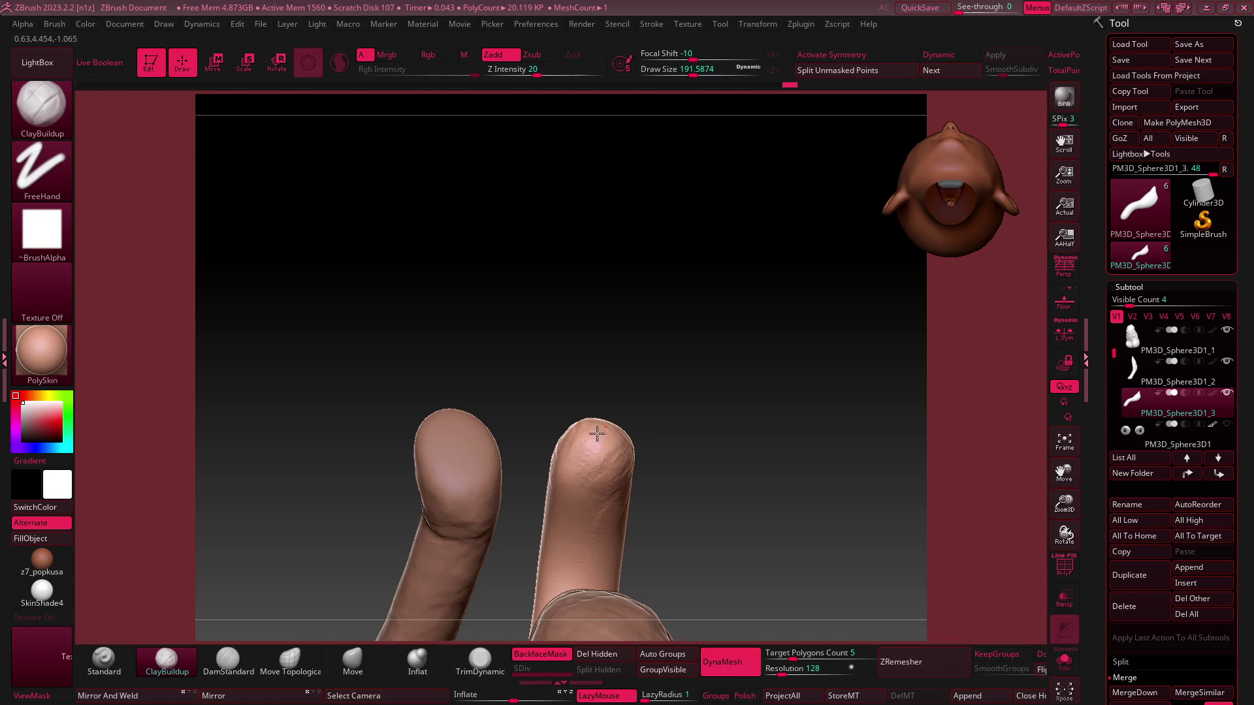
left_click(930, 228)
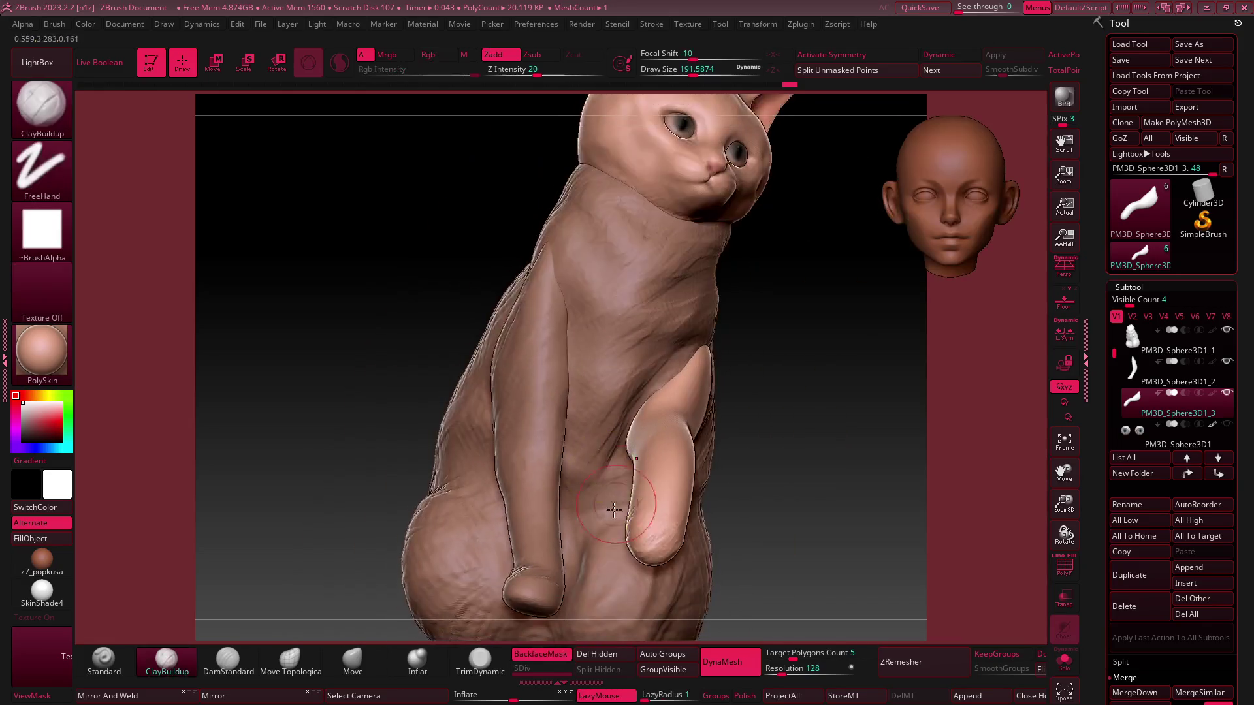
scroll(663, 444, "up", 3)
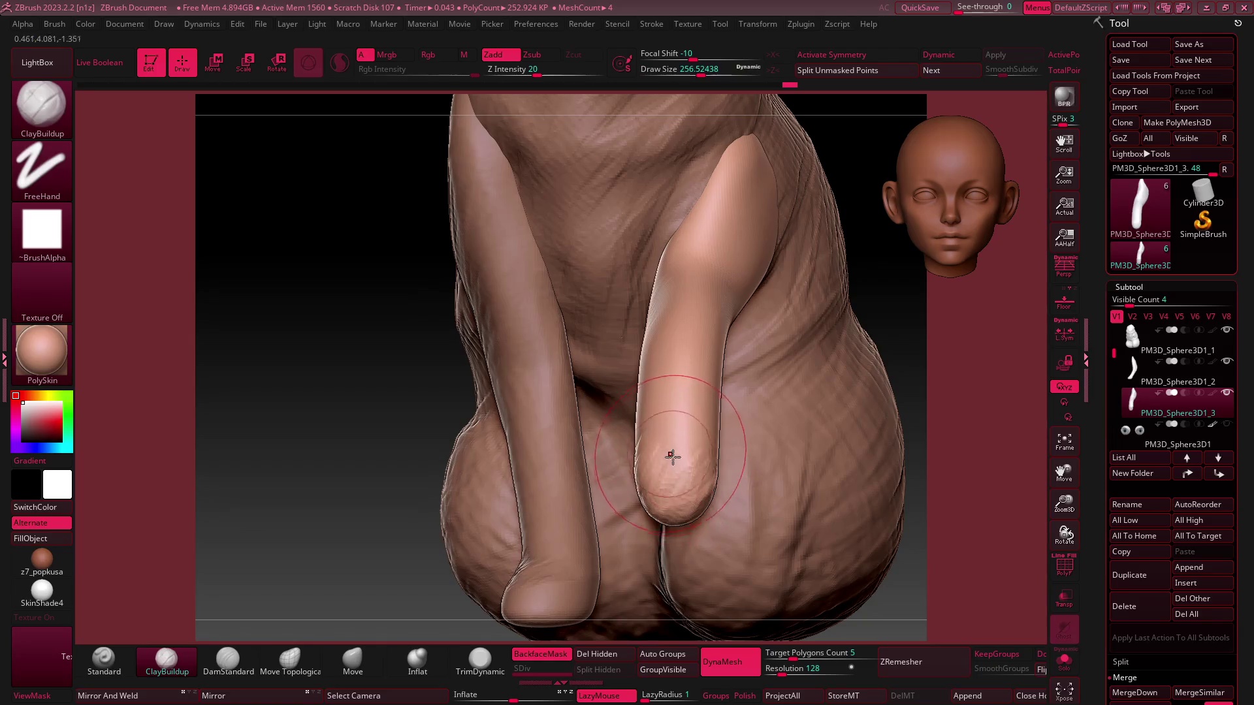
mouse_move(636, 385)
right_mouse_down()
mouse_move(610, 453)
mouse_move(629, 481)
mouse_move(658, 409)
right_mouse_up()
right_click_drag(616, 460, 560, 363)
mouse_move(545, 319)
right_mouse_down()
mouse_move(602, 360)
mouse_move(721, 372)
mouse_move(686, 350)
mouse_move(713, 360)
right_mouse_up()
mouse_move(701, 405)
right_mouse_down()
mouse_move(695, 368)
mouse_move(597, 380)
right_mouse_up()
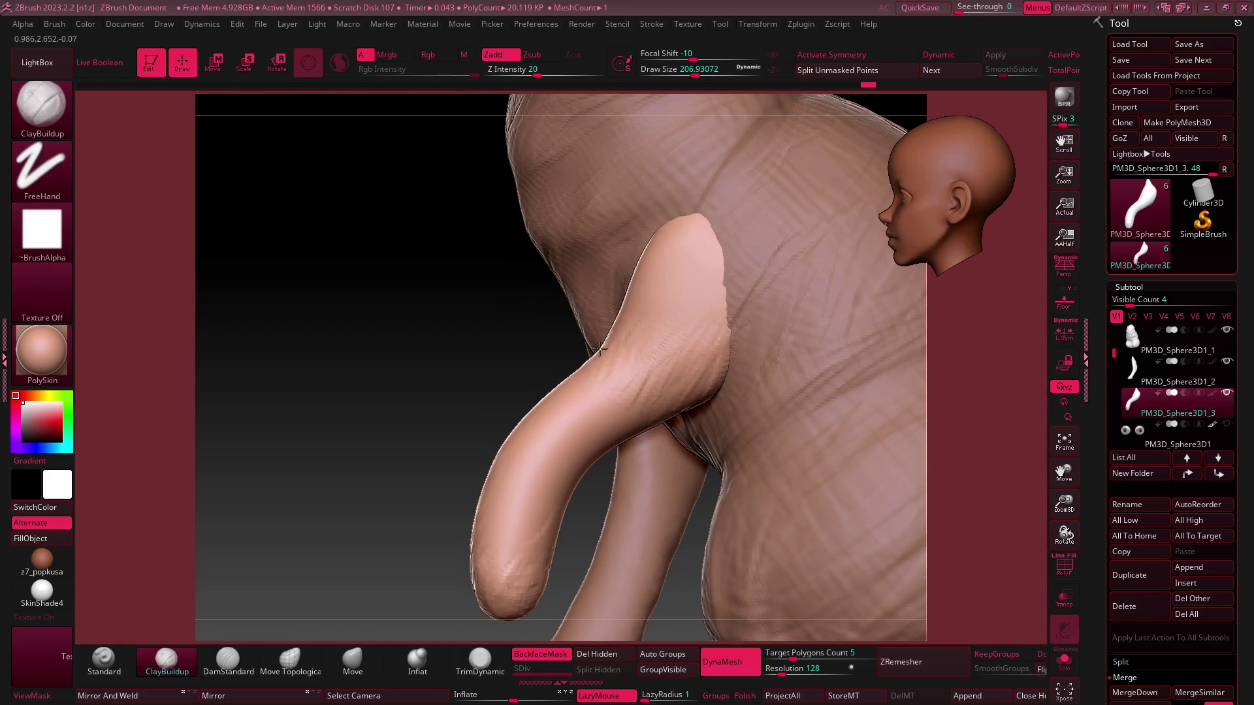
key("f")
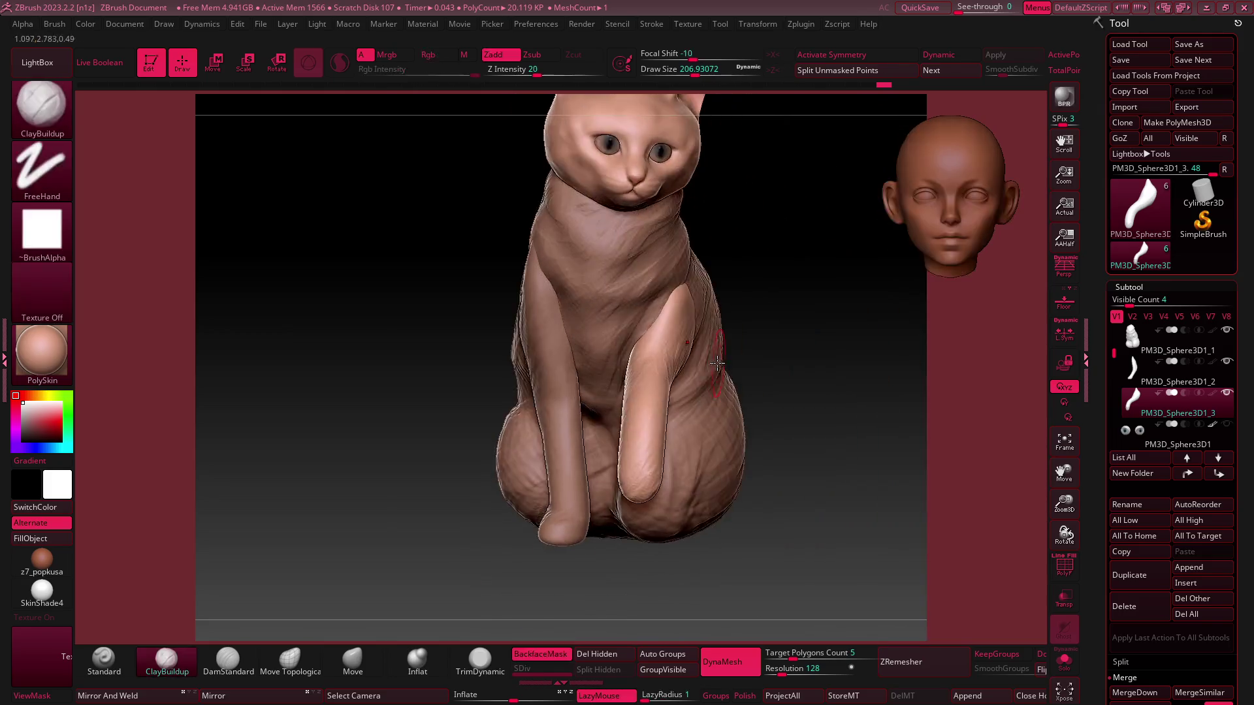
mouse_move(708, 317)
right_mouse_down()
mouse_move(762, 332)
mouse_move(731, 336)
mouse_move(685, 391)
mouse_move(651, 340)
right_mouse_up()
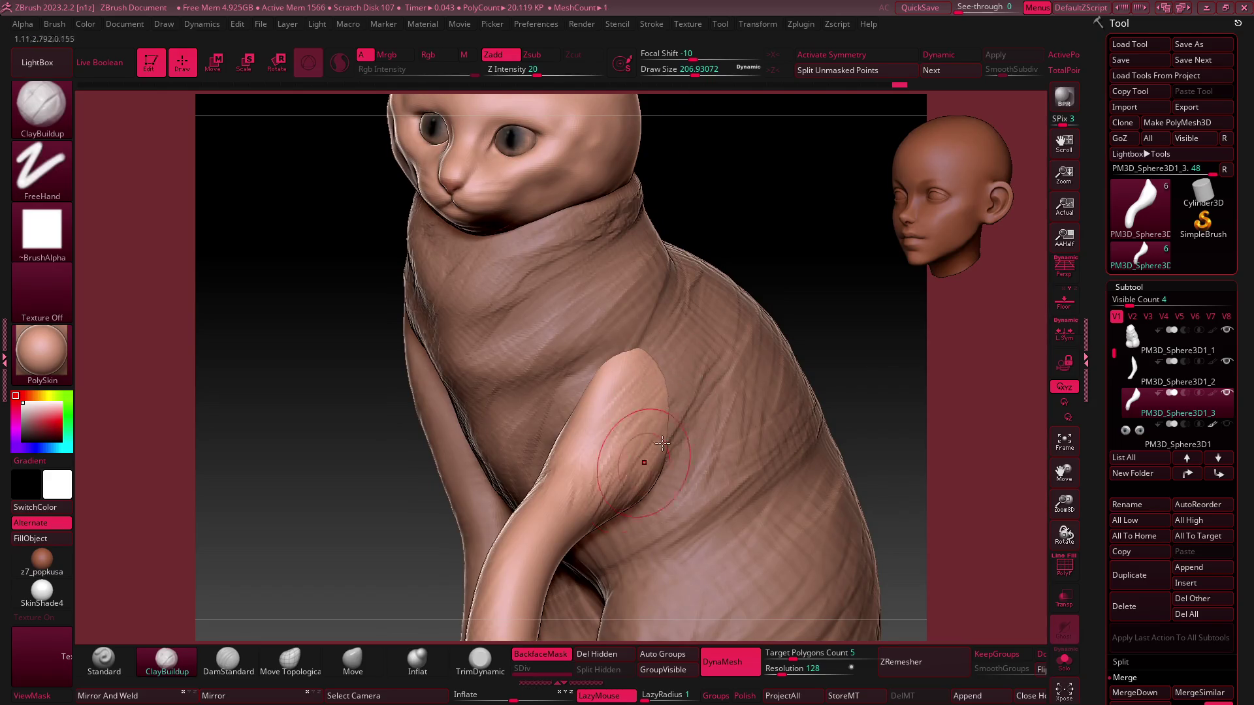
Continue refining the body from the right side and from above
key("f")
mouse_move(773, 282)
right_mouse_down()
mouse_move(921, 224)
mouse_move(653, 342)
mouse_move(602, 399)
mouse_move(590, 446)
right_mouse_up()
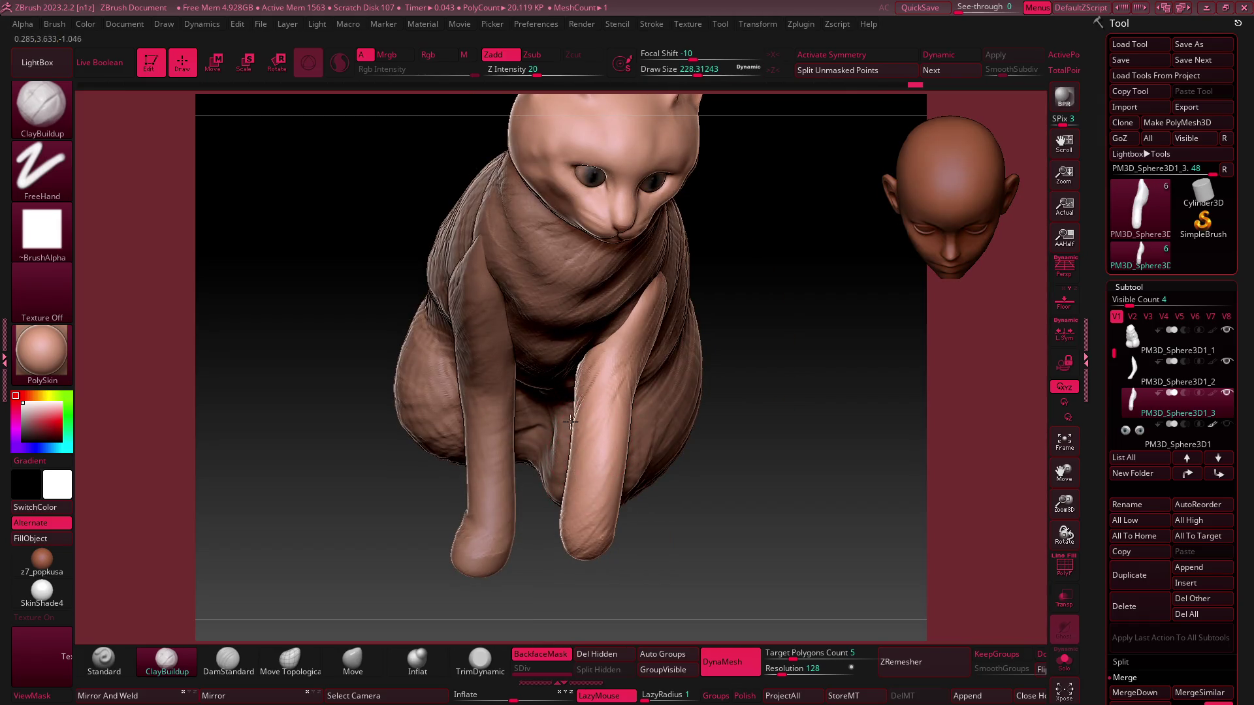
mouse_move(598, 352)
right_mouse_down()
mouse_move(584, 403)
mouse_move(597, 352)
right_mouse_up()
right_click_drag(558, 409, 579, 397)
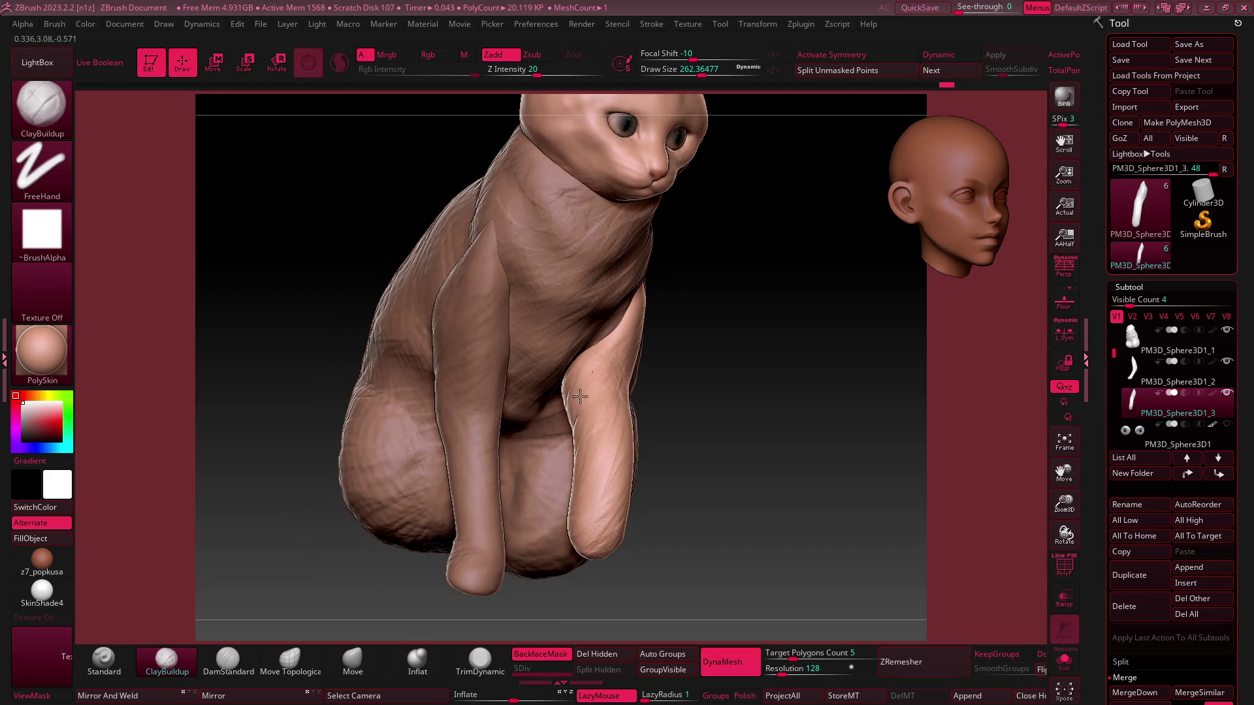
mouse_move(585, 445)
right_mouse_down()
mouse_move(609, 414)
mouse_move(945, 210)
right_mouse_up()
key("f")
mouse_move(750, 322)
right_mouse_down()
mouse_move(681, 321)
mouse_move(650, 452)
mouse_move(643, 434)
mouse_move(664, 442)
mouse_move(655, 431)
mouse_move(625, 465)
right_mouse_up()
Set the brush size to about 250 and refine the cat's back and underside
key("s")
left_click(650, 451)
left_click(635, 442)
key("s")
left_click(625, 466)
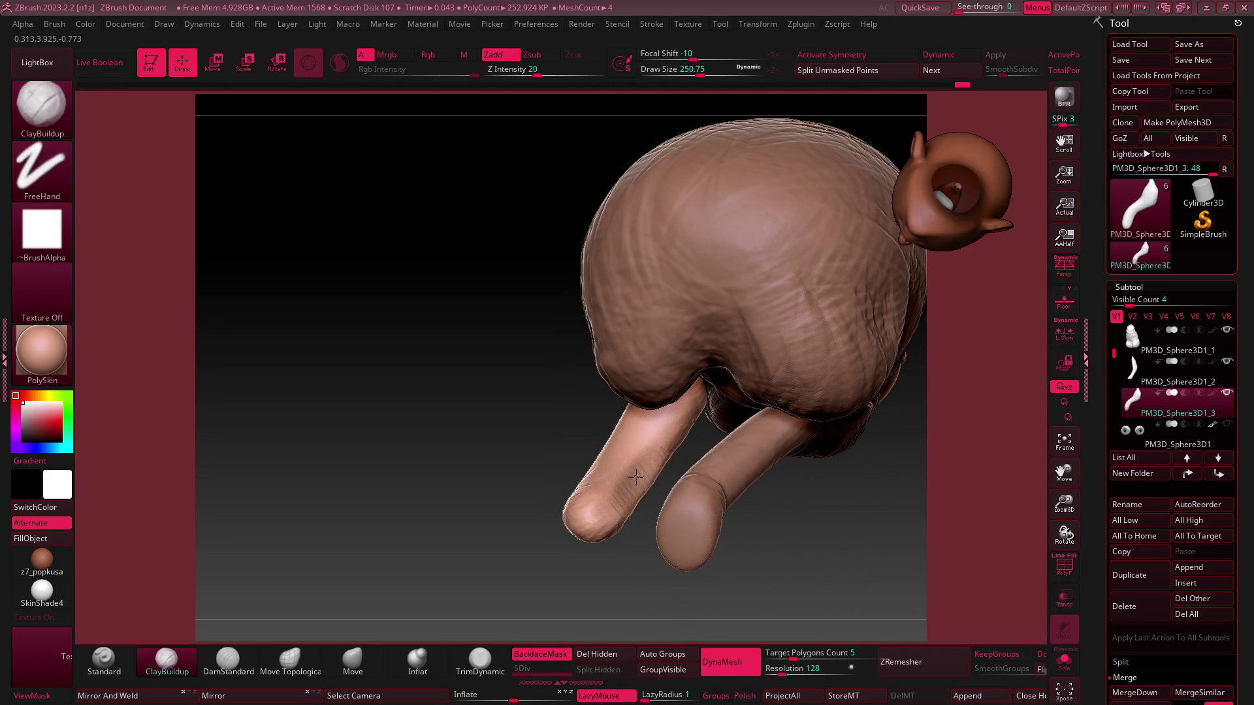
mouse_move(629, 480)
right_mouse_down()
mouse_move(650, 518)
mouse_move(574, 489)
mouse_move(554, 448)
mouse_move(729, 359)
mouse_move(553, 556)
right_mouse_up()
mouse_move(529, 627)
right_mouse_down()
mouse_move(617, 400)
mouse_move(621, 462)
mouse_move(601, 434)
mouse_move(642, 400)
mouse_move(525, 549)
right_mouse_up()
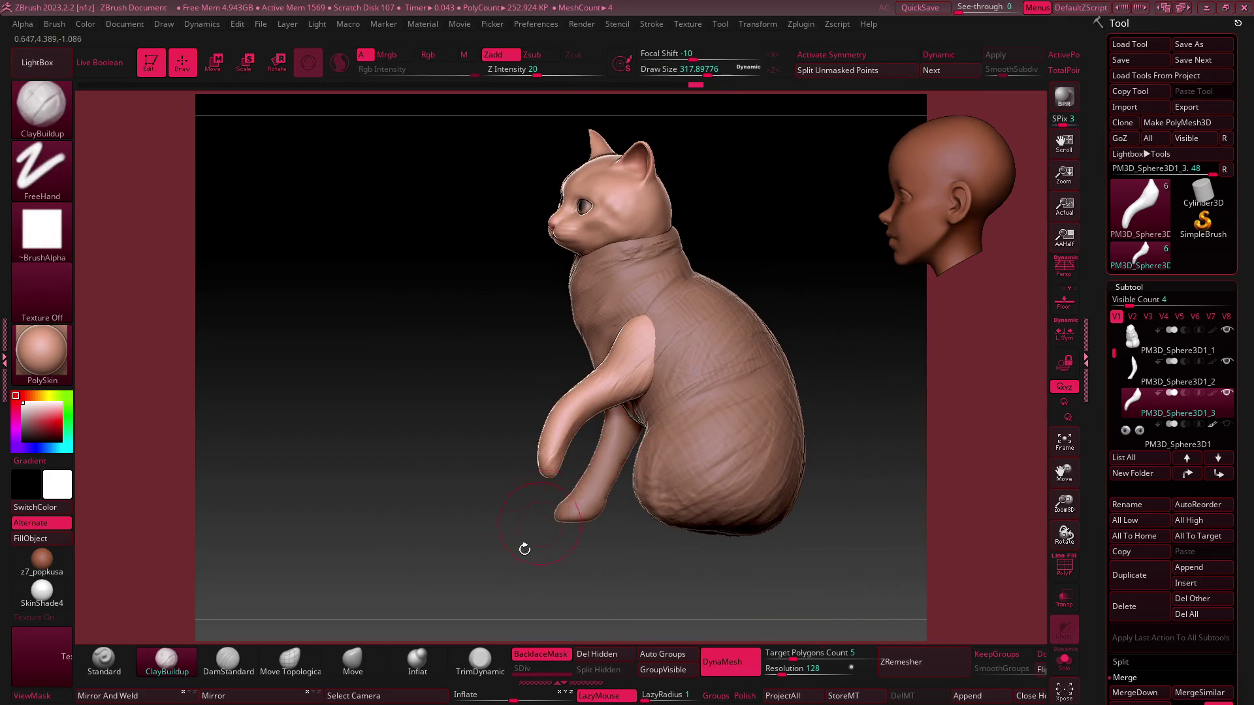
key("ctrl")
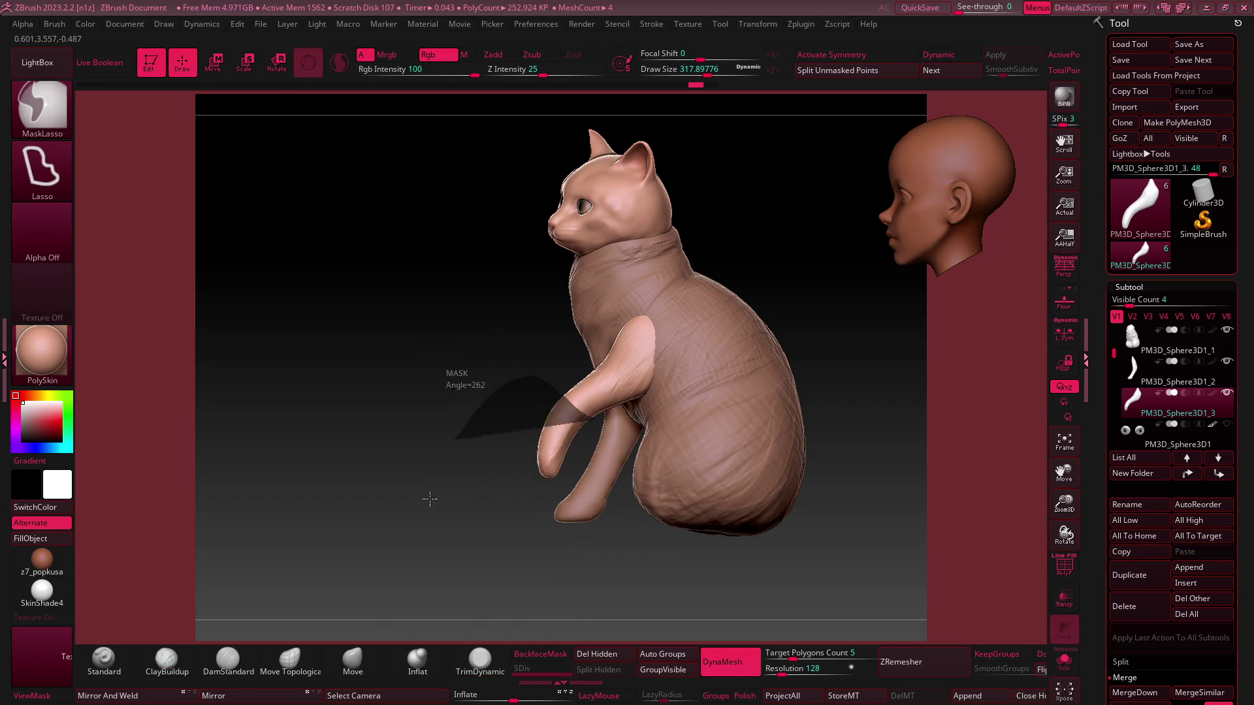
Mask part of the raised front leg and shift its unmasked part upward with the gizmo
left_click_drag(430, 499, 613, 555, "ctrl")
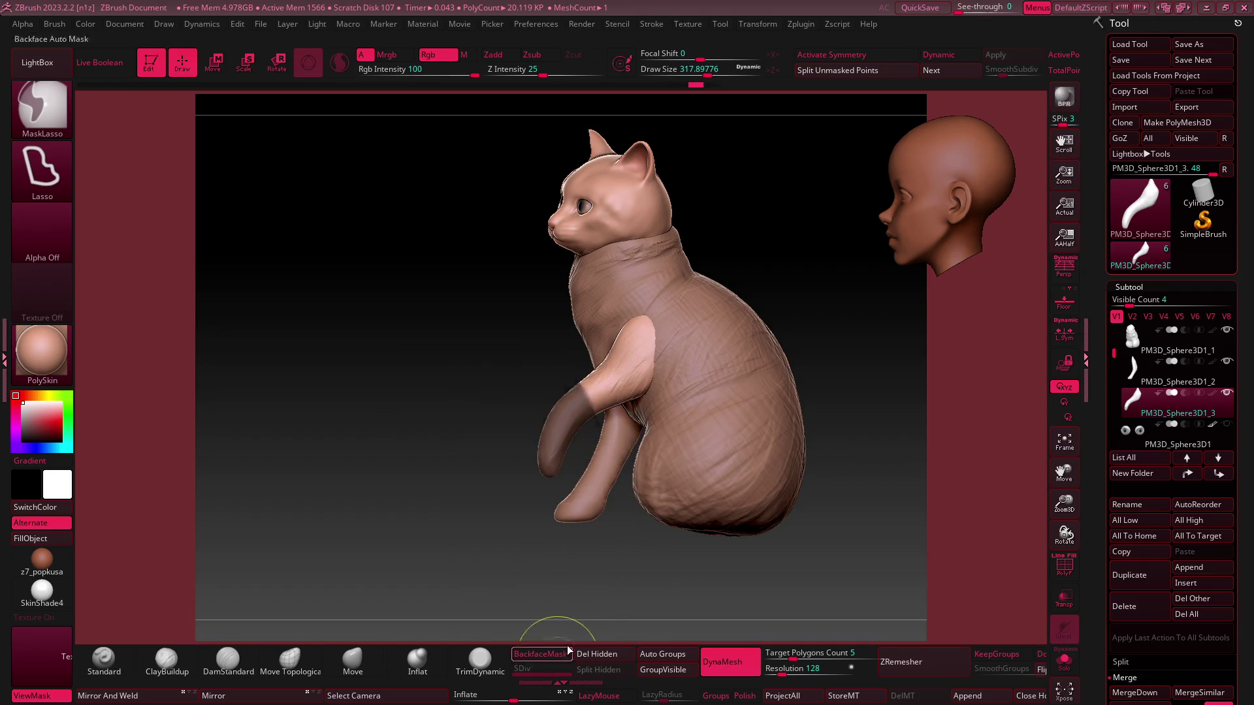
key("w")
left_click_drag(595, 310, 594, 302)
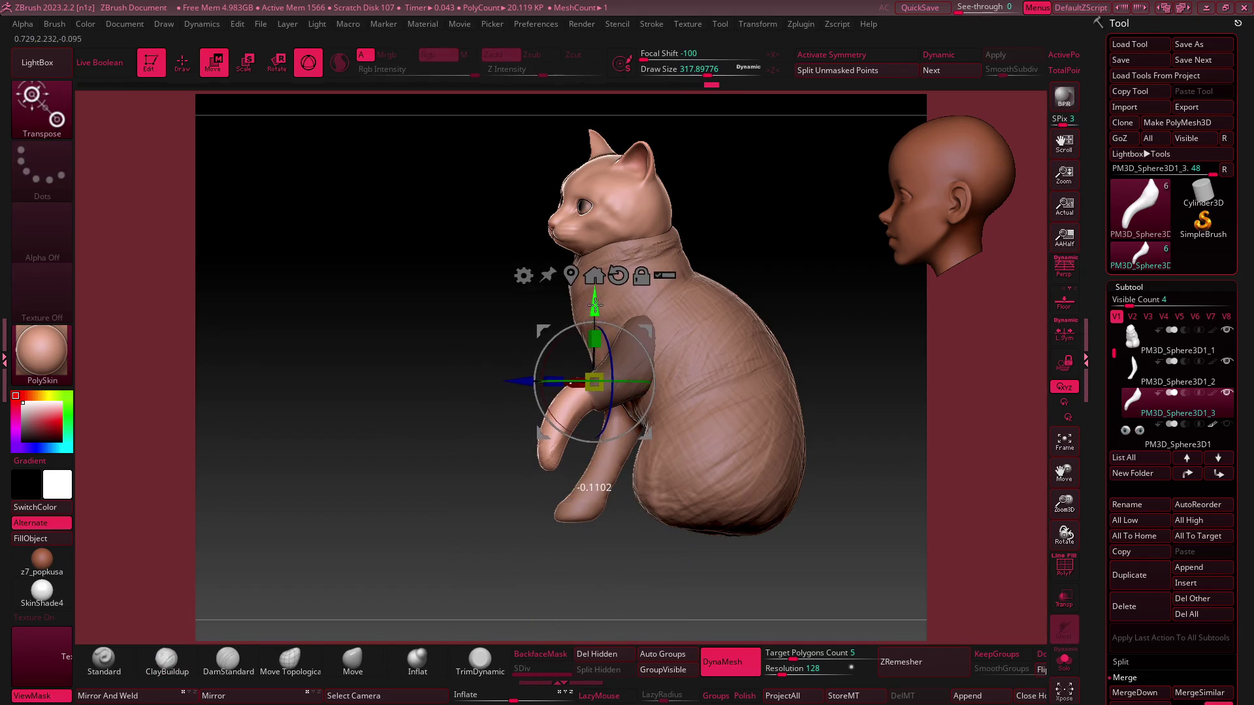
key("ctrl+h")
left_click_drag(612, 442, 560, 410, "shift")
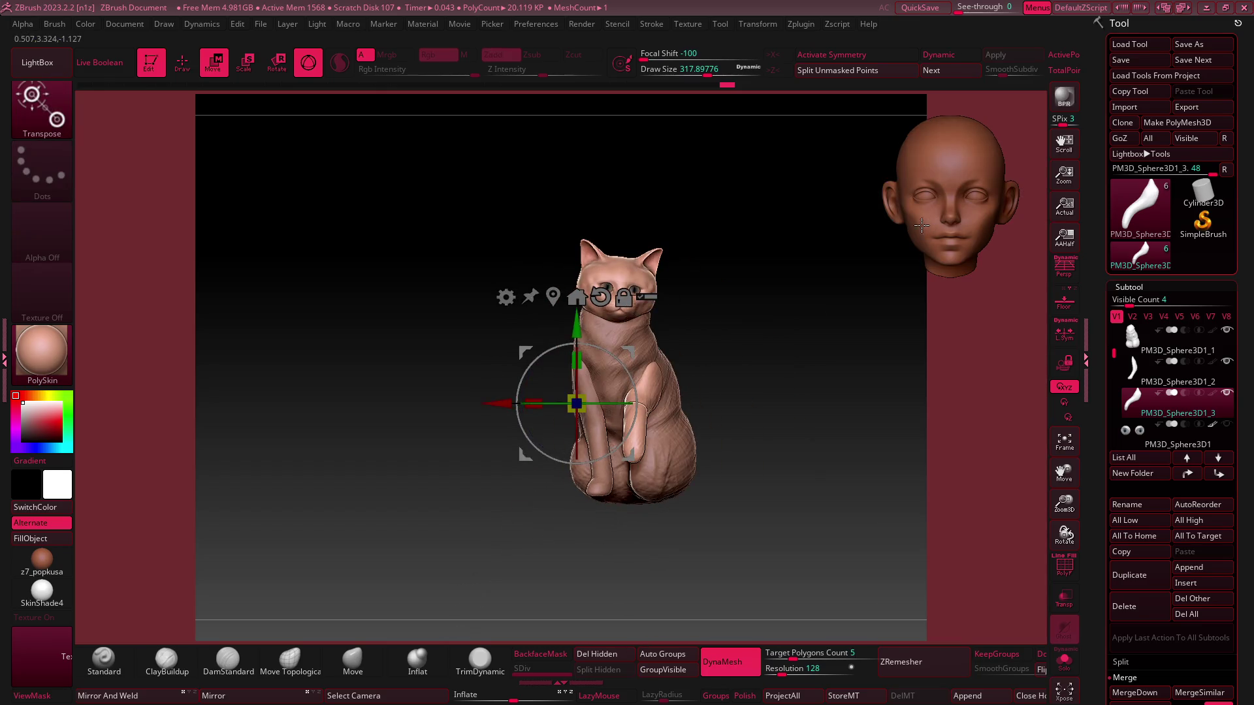
scroll(632, 448, "up", 10)
key("q")
Pick ClayBuildup, then clear the mask and put the Transpose gizmo on the foreleg
key("b")
key("c")
key("b")
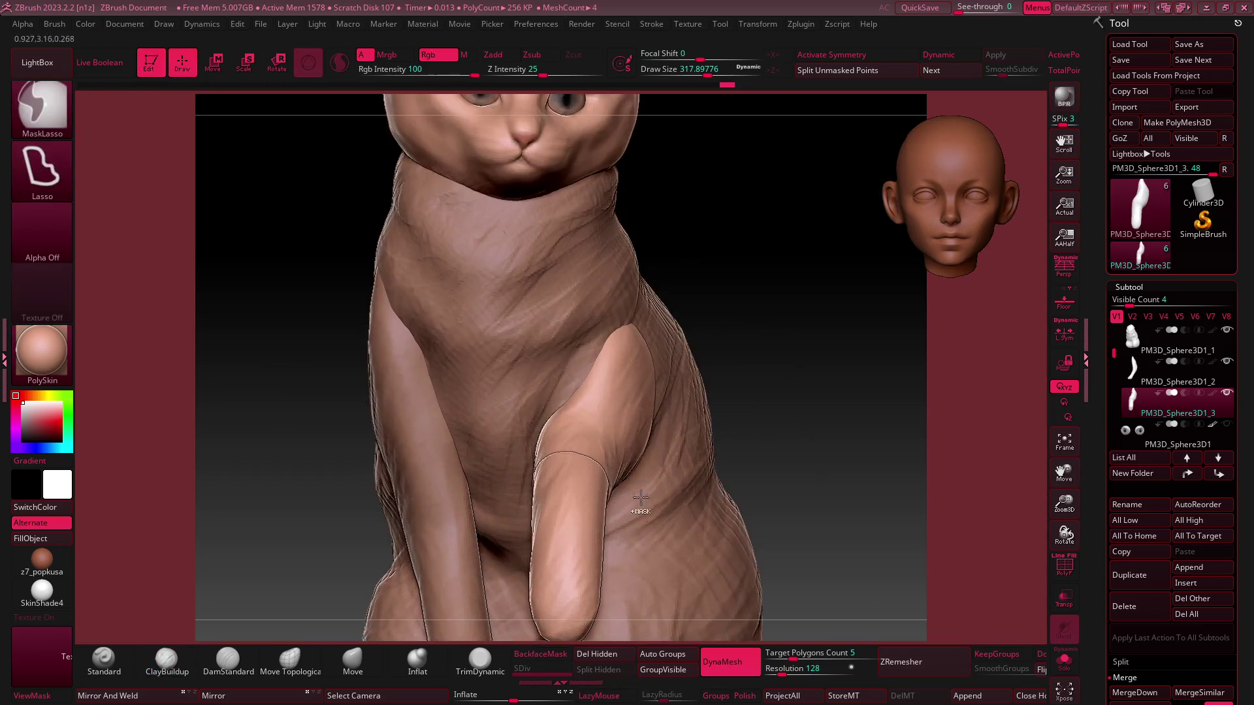
mouse_move(632, 448)
left_mouse_down()
mouse_move(718, 418)
mouse_move(532, 476)
mouse_move(844, 250)
left_mouse_up()
key("ctrl+h")
key("w")
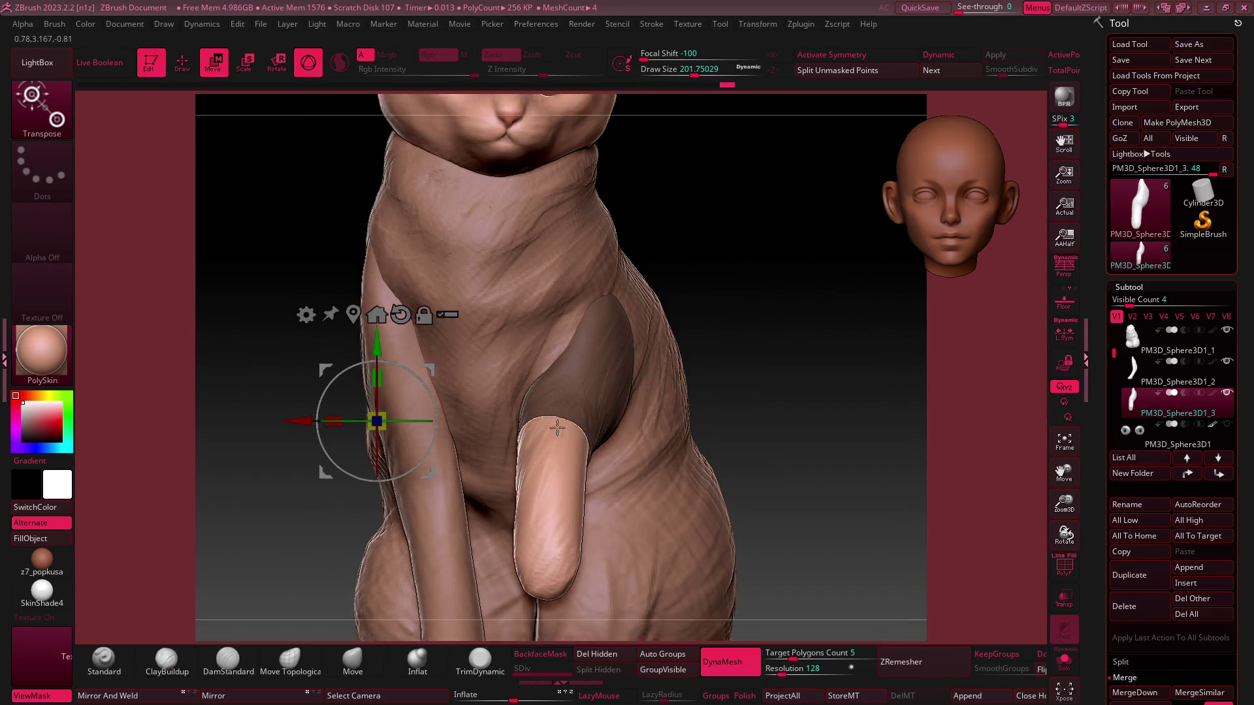
scroll(607, 364, "down", 5)
key("ctrl+shift+a")
Angle the foreleg forward from the chest, then return to Draw mode focused on the leg
mouse_move(734, 483)
left_mouse_down()
mouse_move(707, 494)
mouse_move(771, 385)
mouse_move(883, 274)
left_mouse_up()
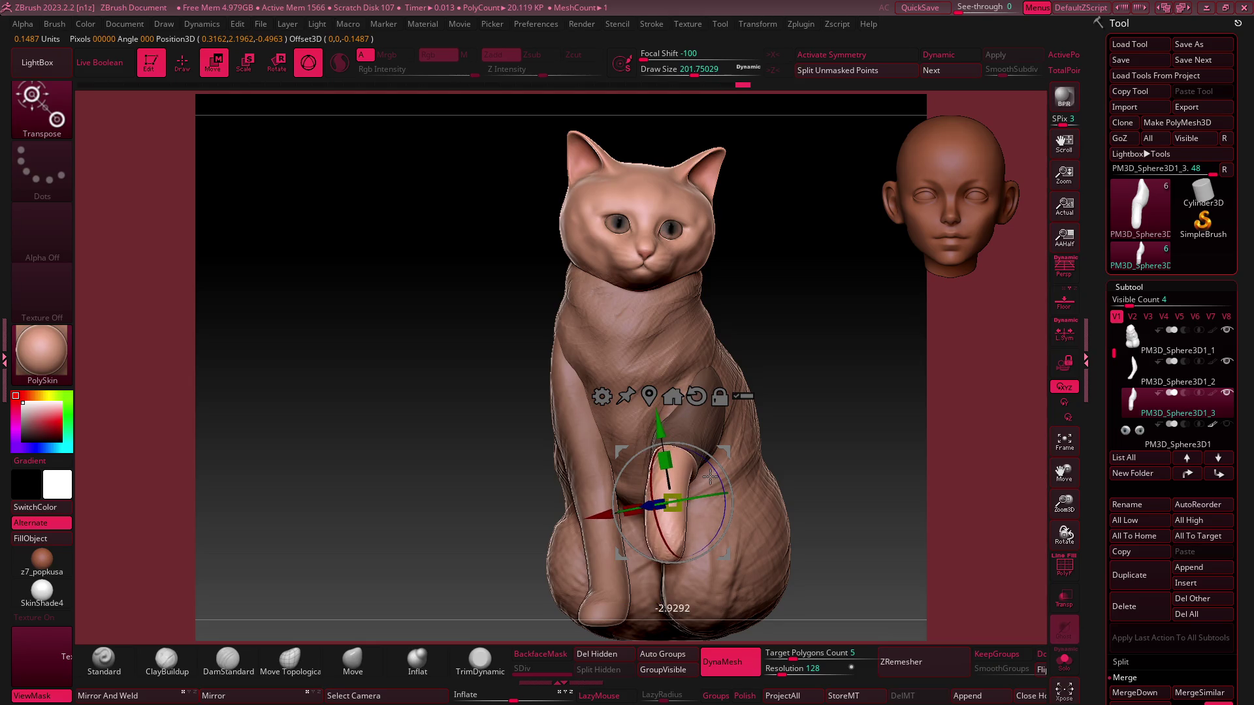
right_click_drag(685, 463, 717, 467)
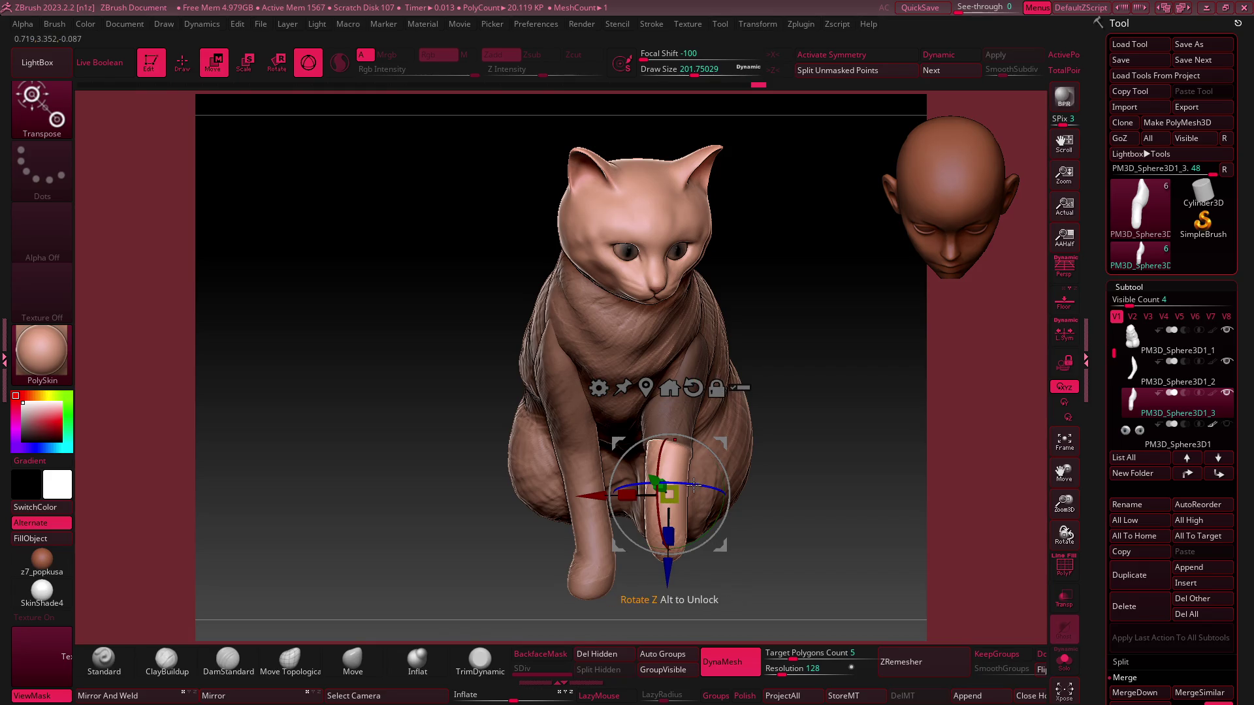
mouse_move(685, 487)
right_mouse_down()
mouse_move(679, 388)
mouse_move(684, 408)
mouse_move(767, 367)
right_mouse_up()
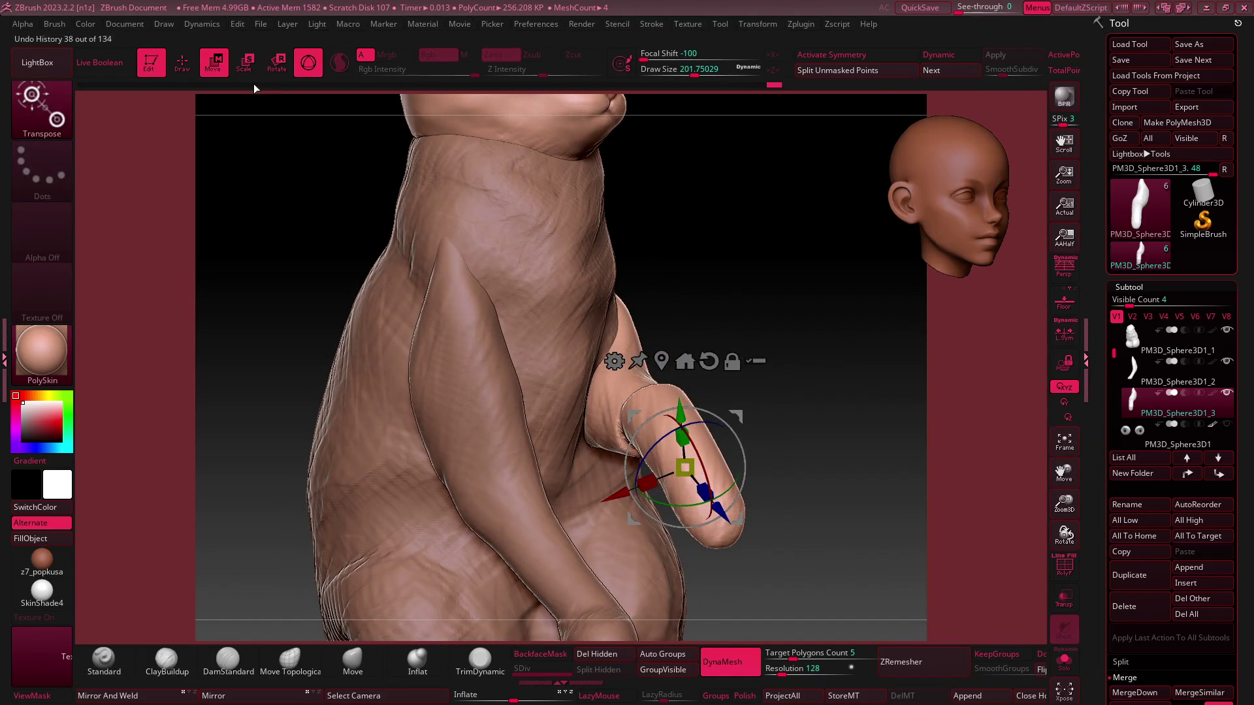
left_click(183, 62)
mouse_move(679, 444)
right_mouse_down()
mouse_move(712, 437)
mouse_move(722, 420)
mouse_move(672, 392)
mouse_move(693, 398)
mouse_move(526, 464)
right_mouse_up()
mouse_move(459, 485)
right_mouse_down()
mouse_move(736, 426)
mouse_move(714, 421)
mouse_move(701, 445)
mouse_move(647, 418)
mouse_move(676, 389)
mouse_move(663, 303)
mouse_move(660, 380)
mouse_move(718, 418)
mouse_move(707, 439)
right_mouse_up()
Swing the forward leg's tip upward with the Move brush
left_click(376, 653)
key("s")
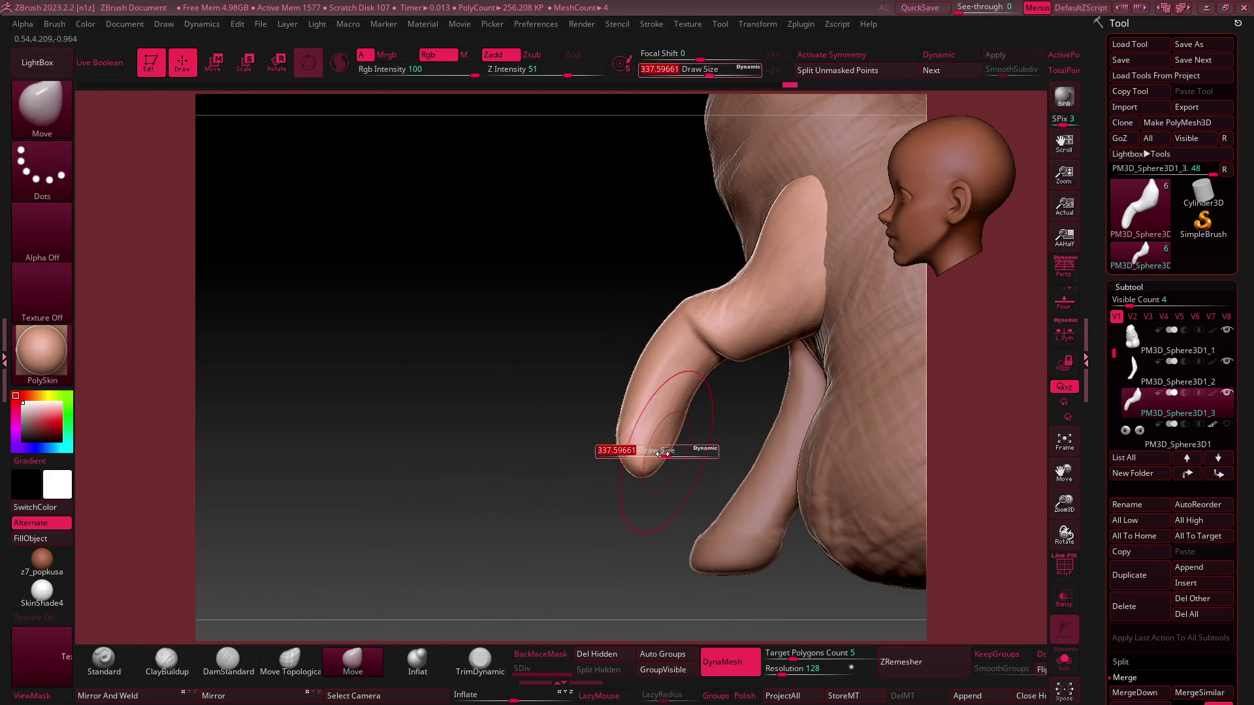
right_click_drag(614, 475, 644, 481)
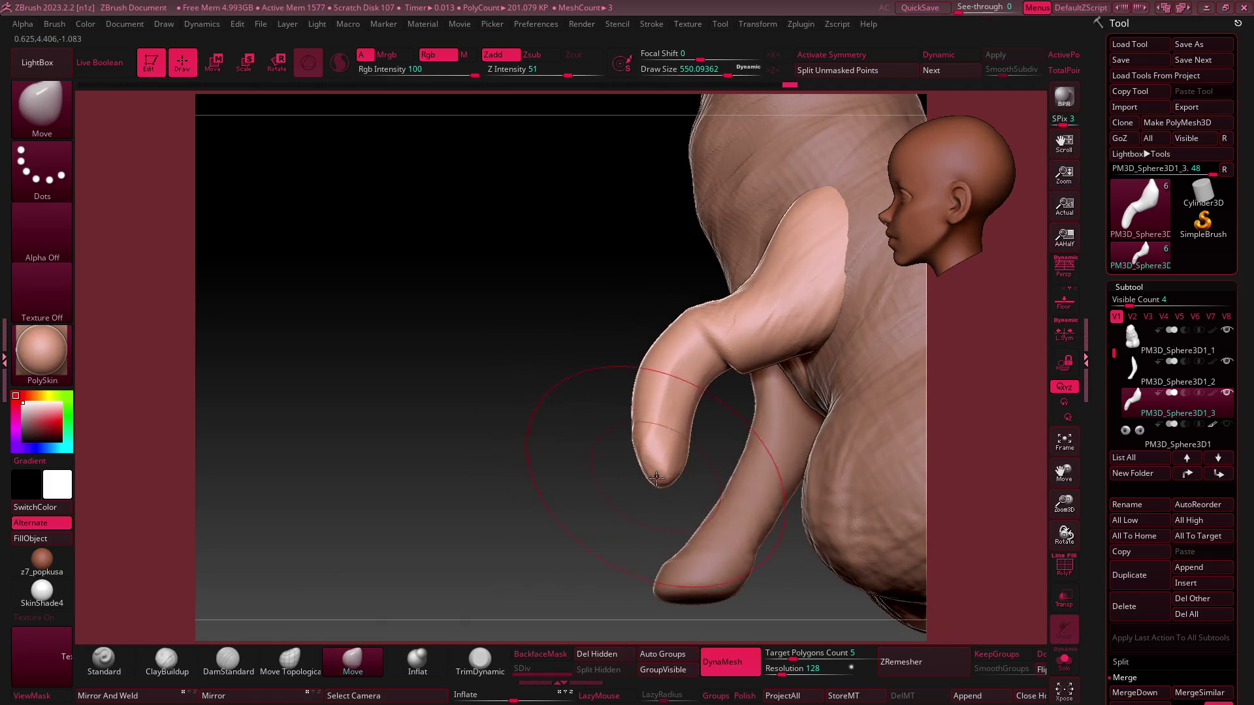
mouse_move(652, 385)
right_mouse_down("ctrl")
mouse_move(646, 414)
mouse_move(691, 302)
mouse_move(711, 406)
mouse_move(706, 392)
right_mouse_up("ctrl")
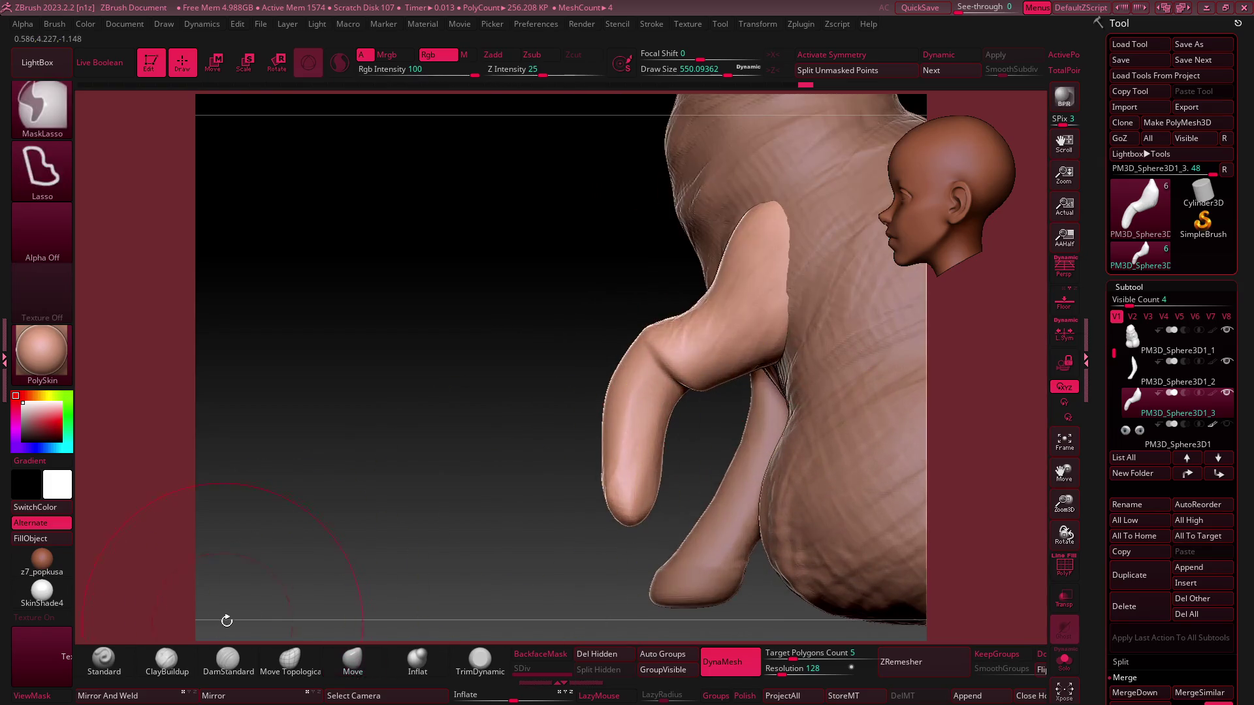
Build up clay on the lower front leg, then smooth it and its join with the body
left_click(166, 659)
mouse_move(458, 539)
right_mouse_down("ctrl")
mouse_move(641, 446)
mouse_move(672, 458)
right_mouse_up("ctrl")
mouse_move(672, 458)
left_mouse_down()
mouse_move(647, 516)
mouse_move(699, 418)
left_mouse_up()
mouse_move(622, 392)
right_mouse_down("ctrl")
mouse_move(620, 431)
mouse_move(732, 331)
mouse_move(640, 311)
right_mouse_up("ctrl")
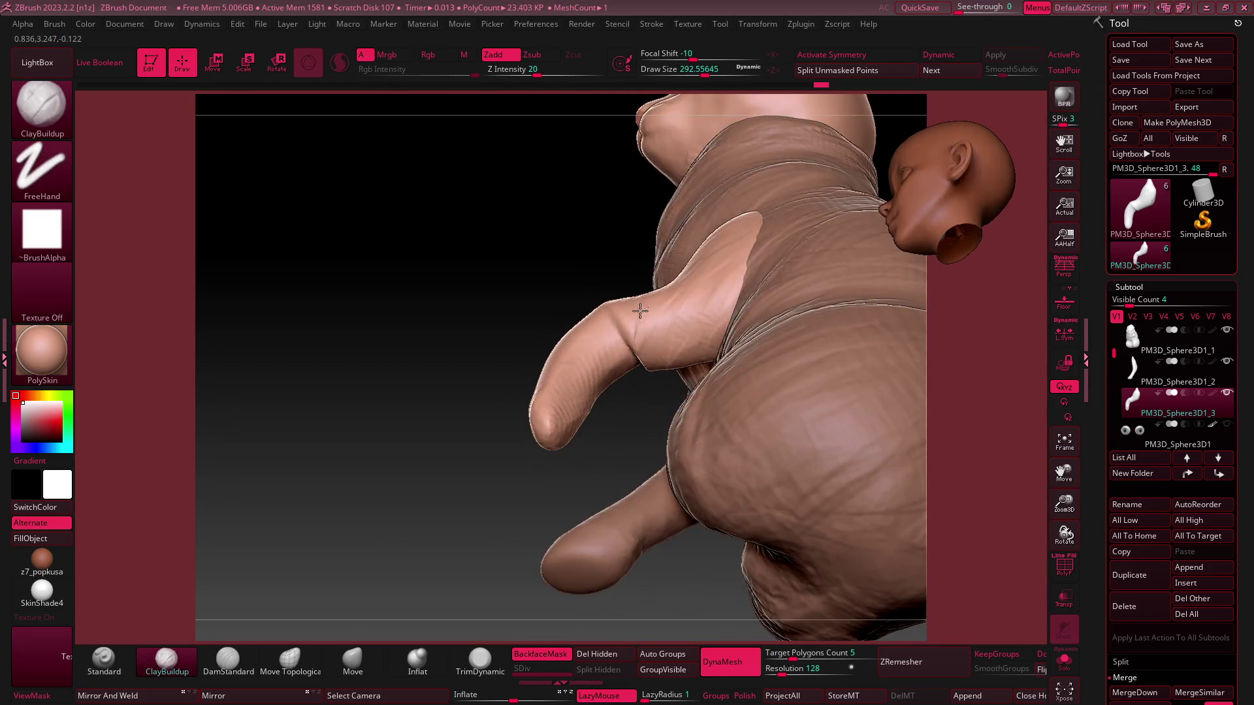
mouse_move(637, 359)
right_mouse_down()
mouse_move(614, 346)
mouse_move(659, 353)
mouse_move(635, 512)
mouse_move(680, 464)
mouse_move(649, 439)
mouse_move(925, 225)
mouse_move(711, 378)
mouse_move(733, 411)
mouse_move(627, 443)
mouse_move(575, 440)
mouse_move(622, 395)
right_mouse_up()
key("shift")
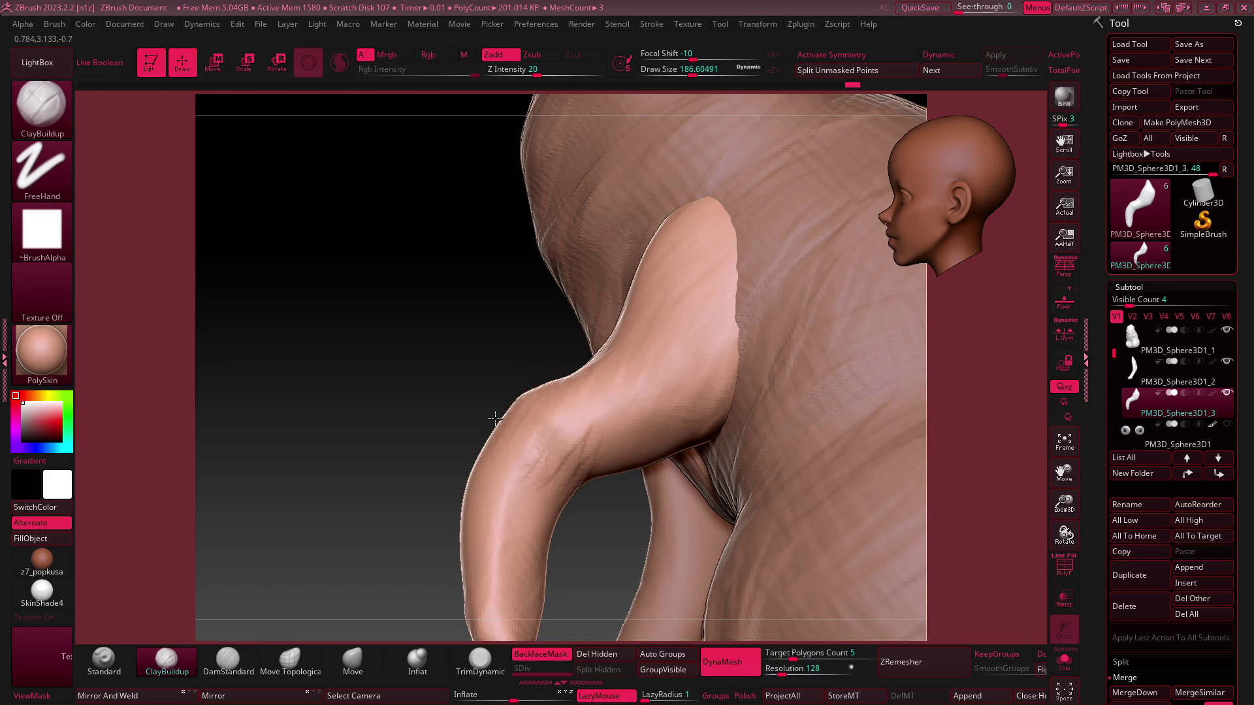
right_click_drag(617, 391, 692, 436)
mouse_move(599, 499)
right_mouse_down()
mouse_move(575, 483)
mouse_move(531, 503)
mouse_move(581, 362)
mouse_move(649, 342)
right_mouse_up()
mouse_move(569, 310)
right_mouse_down()
mouse_move(581, 434)
mouse_move(643, 396)
right_mouse_up()
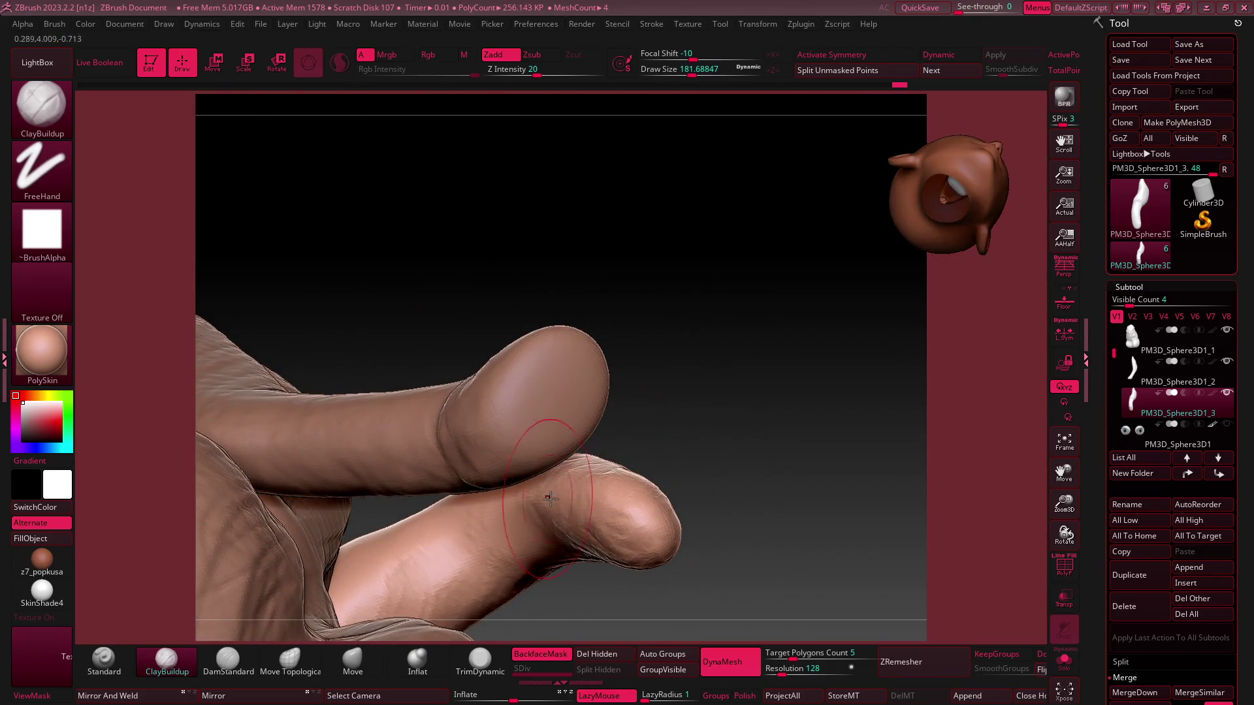
right_click_drag(551, 499, 598, 497)
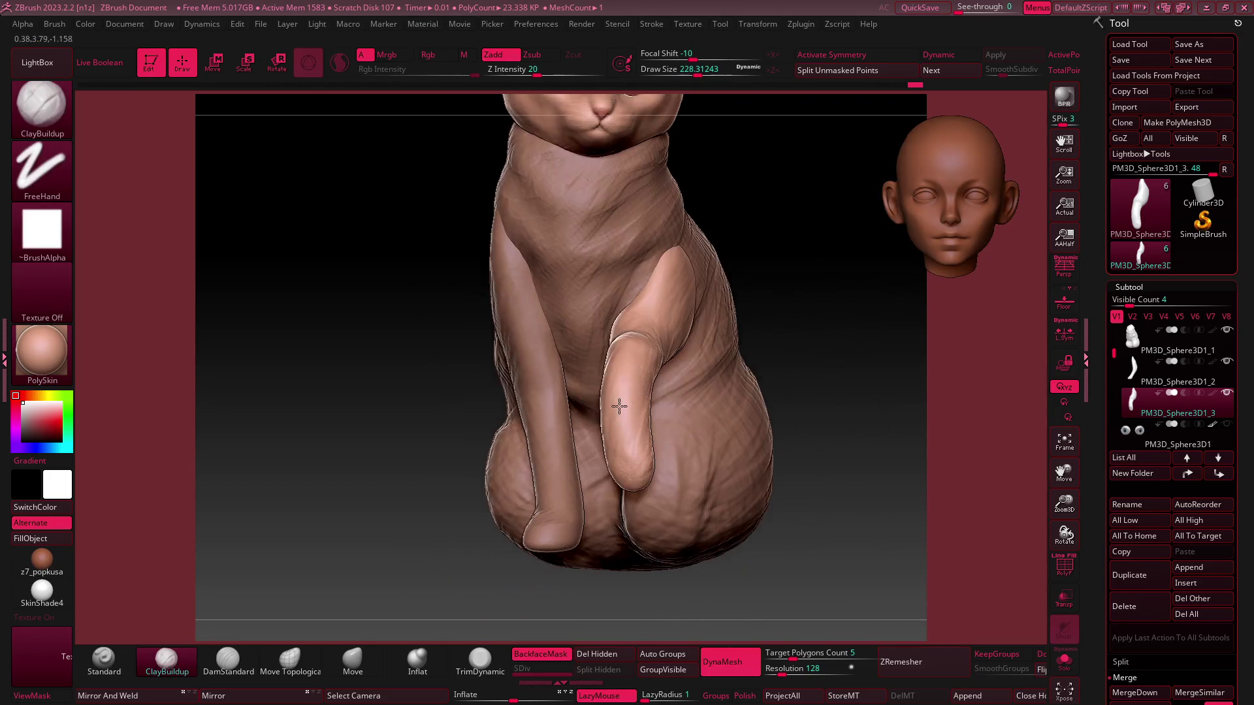
key("s")
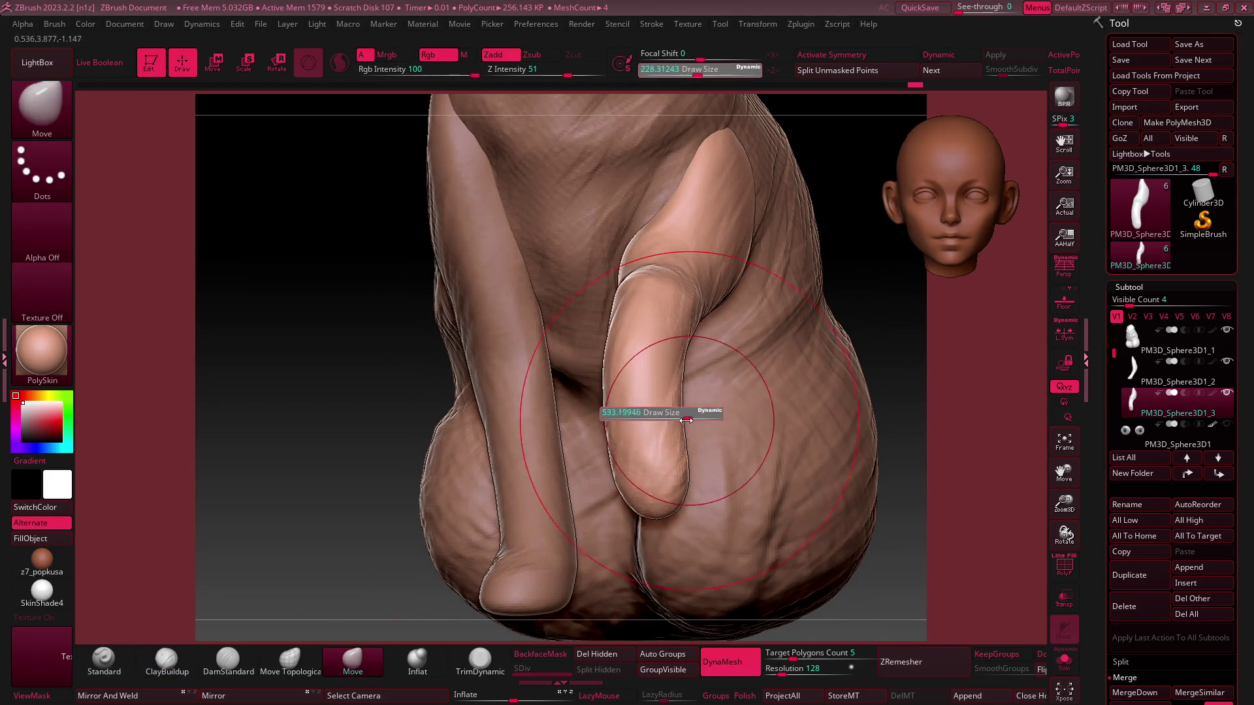
Taper the front paw along the belly with a Move brush resized from about 268 to 358
key("s")
left_click_drag(644, 442, 600, 414)
key("bracketright")
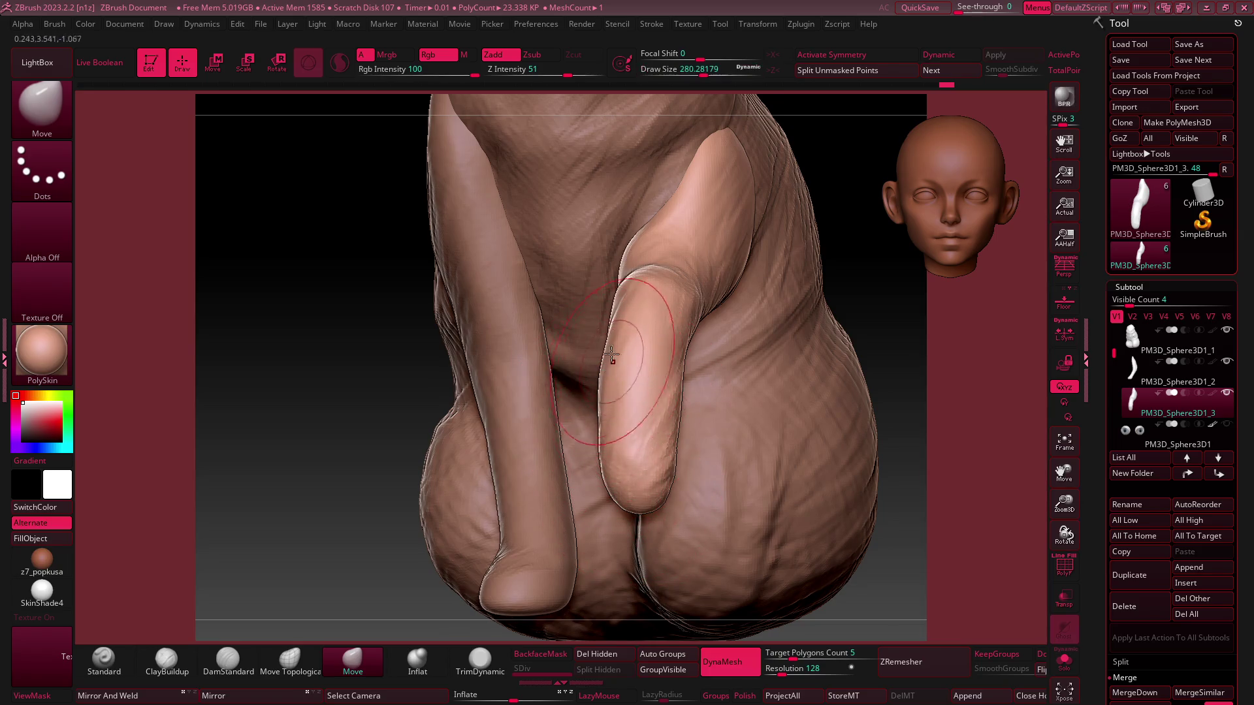
left_click(190, 652)
mouse_move(365, 535)
left_mouse_down()
mouse_move(654, 382)
mouse_move(635, 339)
left_mouse_up()
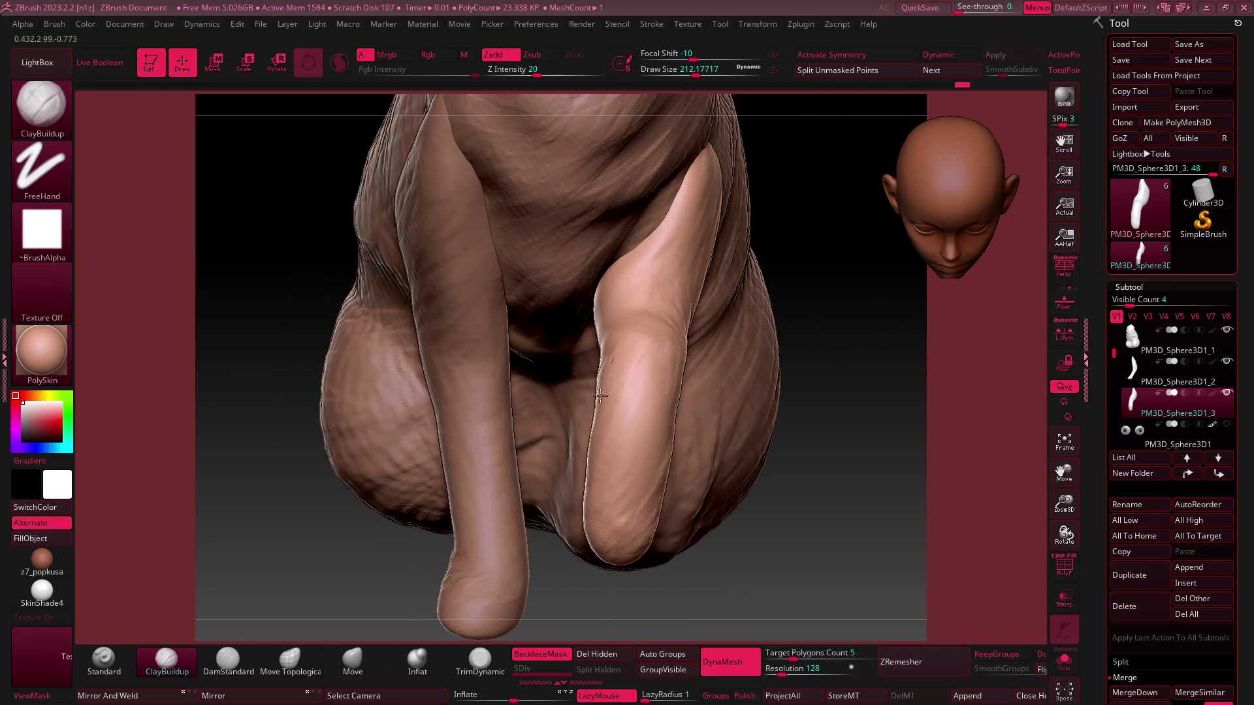
Make PM3D_Sphere3D1_1 the active subtool and zoom in on the cat front-on
mouse_move(599, 436)
right_mouse_down()
mouse_move(615, 410)
mouse_move(609, 347)
right_mouse_up()
mouse_move(593, 476)
right_mouse_down("ctrl")
mouse_move(599, 411)
mouse_move(939, 214)
mouse_move(750, 327)
mouse_move(731, 417)
mouse_move(694, 429)
mouse_move(944, 225)
mouse_move(688, 372)
right_mouse_up("ctrl")
left_click(679, 428, "alt")
mouse_move(928, 230)
right_mouse_down()
mouse_move(694, 411)
mouse_move(929, 206)
right_mouse_up()
mouse_move(679, 467)
right_mouse_down("ctrl")
mouse_move(648, 453)
mouse_move(669, 462)
mouse_move(744, 376)
mouse_move(845, 300)
right_mouse_up("ctrl")
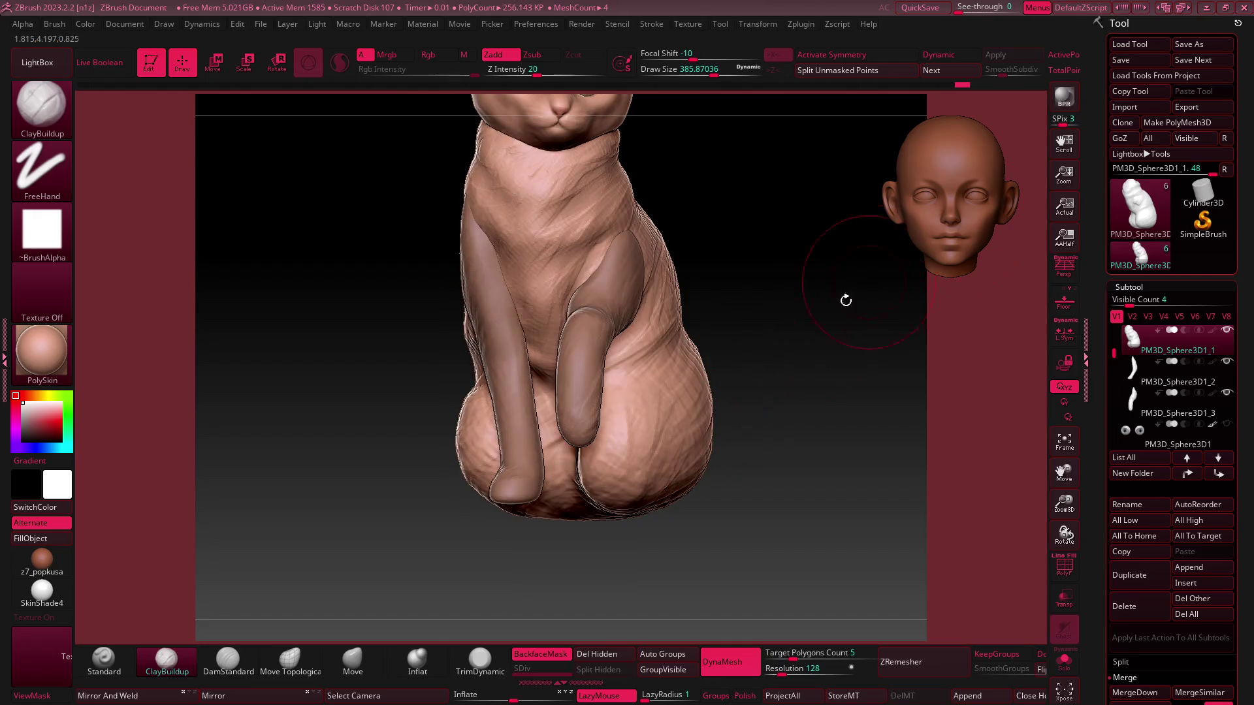
right_click_drag(638, 460, 577, 435, "ctrl")
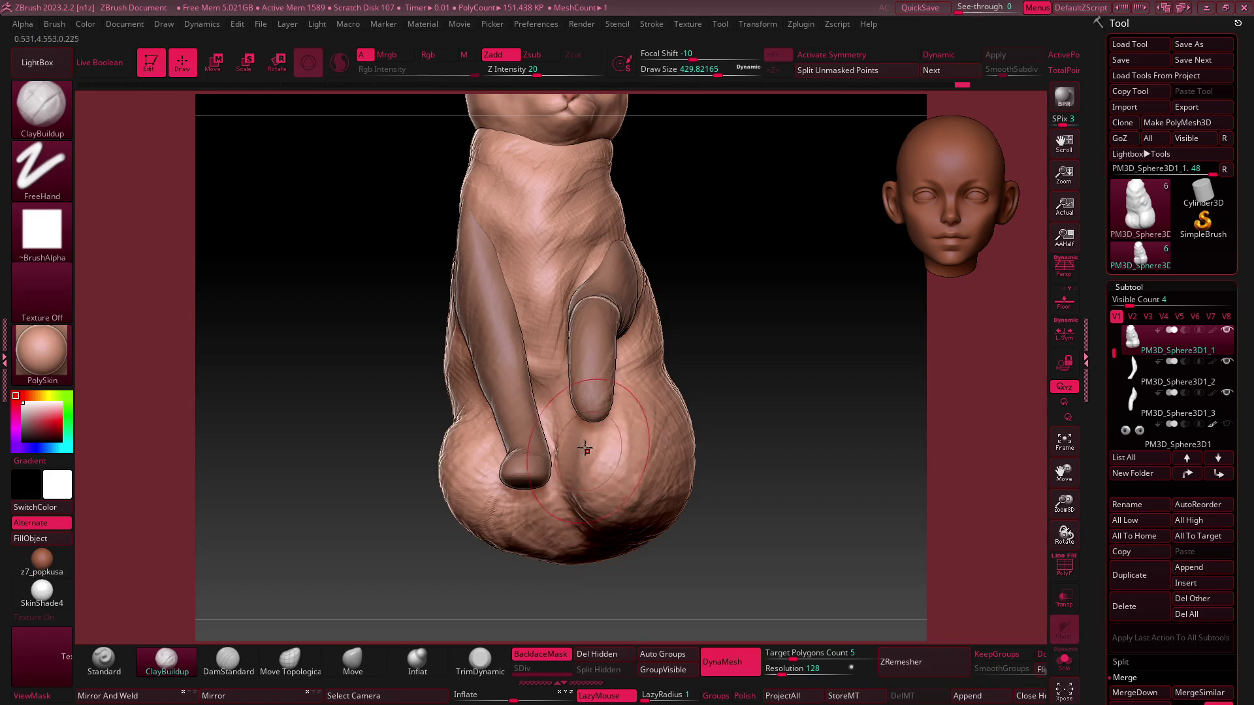
right_click_drag(649, 509, 679, 414, "ctrl")
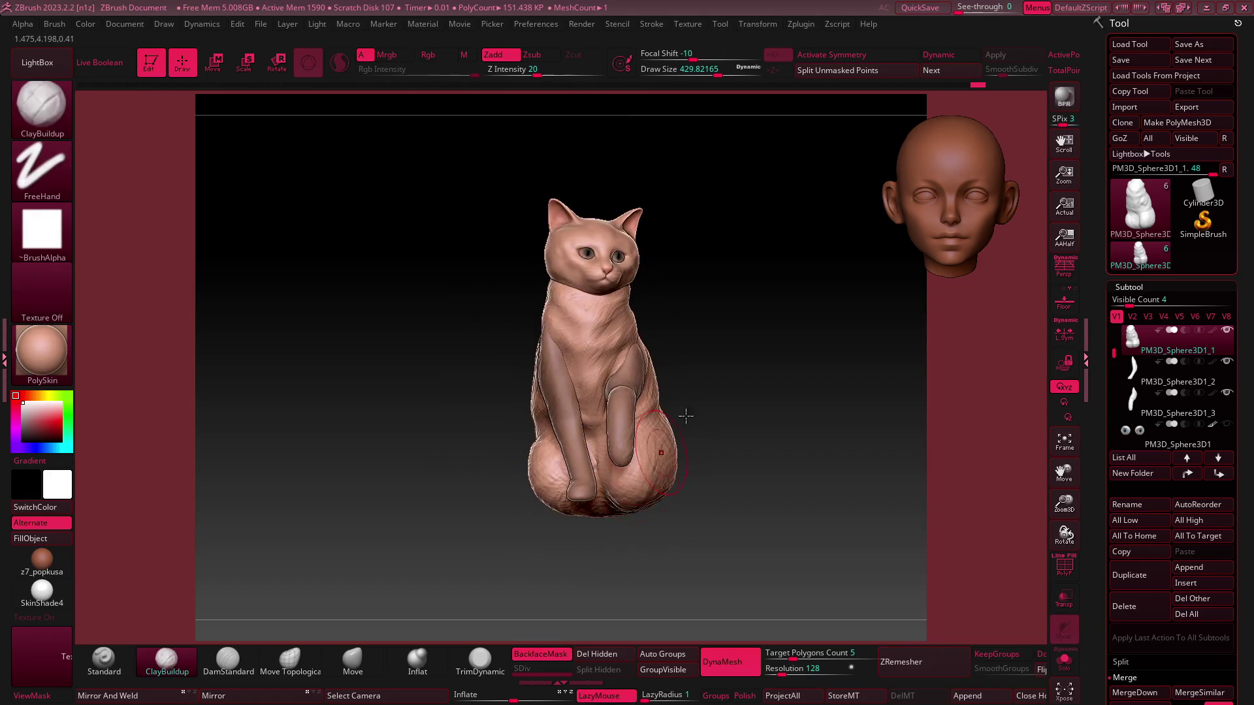
mouse_move(750, 350)
right_mouse_down()
mouse_move(613, 433)
mouse_move(596, 405)
mouse_move(607, 420)
right_mouse_up()
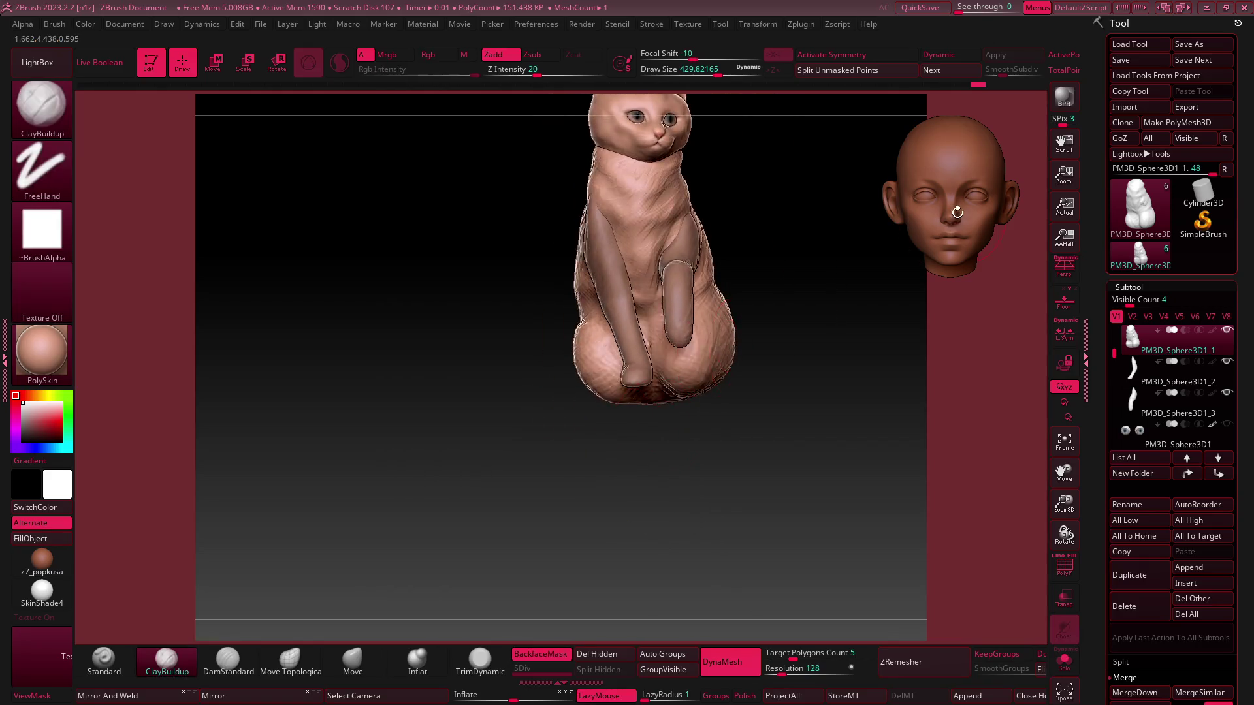
mouse_move(784, 346)
right_mouse_down()
mouse_move(711, 420)
mouse_move(652, 434)
mouse_move(695, 423)
right_mouse_up()
left_click(711, 420)
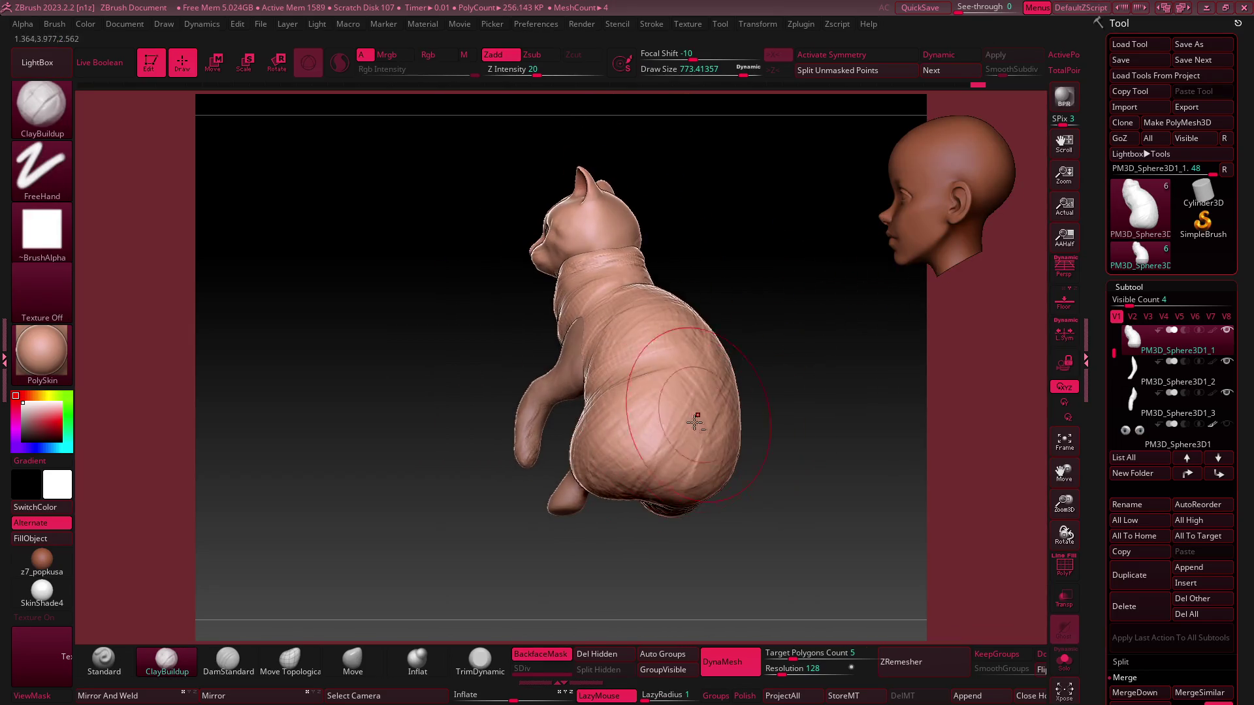
right_click_drag(633, 486, 684, 391)
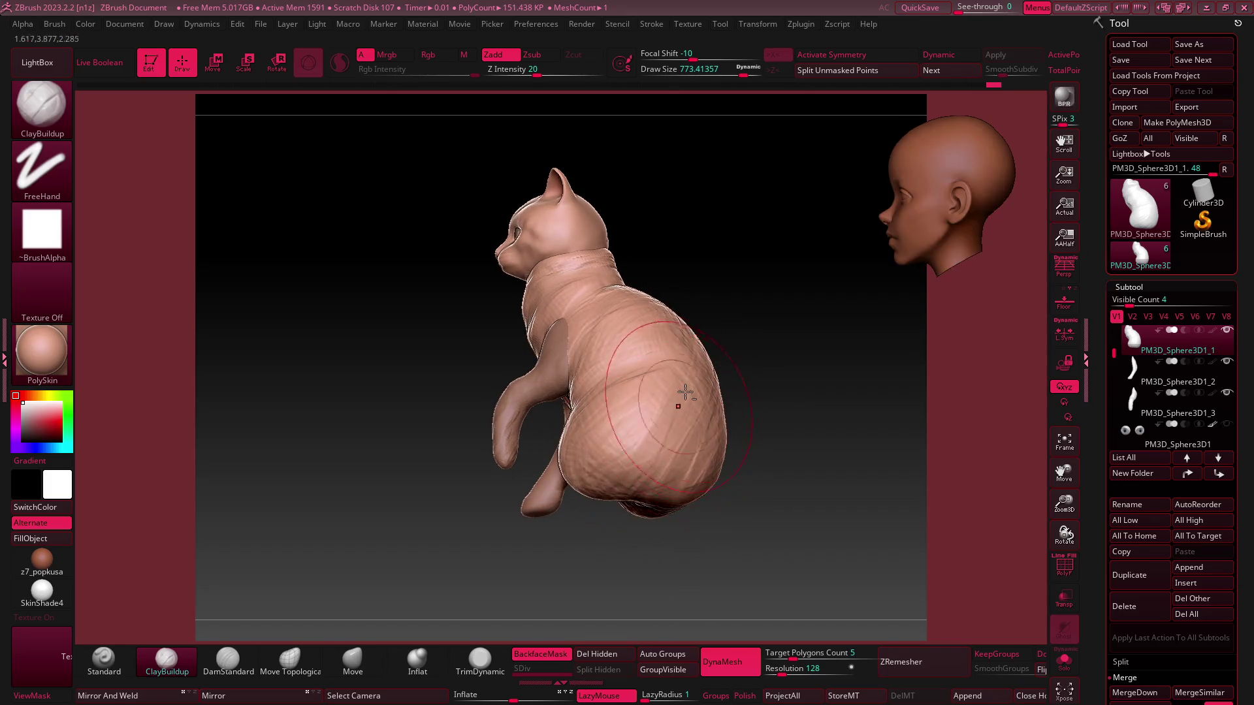
mouse_move(681, 501)
right_mouse_down()
mouse_move(708, 448)
mouse_move(664, 423)
mouse_move(862, 254)
mouse_move(853, 283)
mouse_move(677, 459)
mouse_move(671, 428)
mouse_move(666, 467)
right_mouse_up()
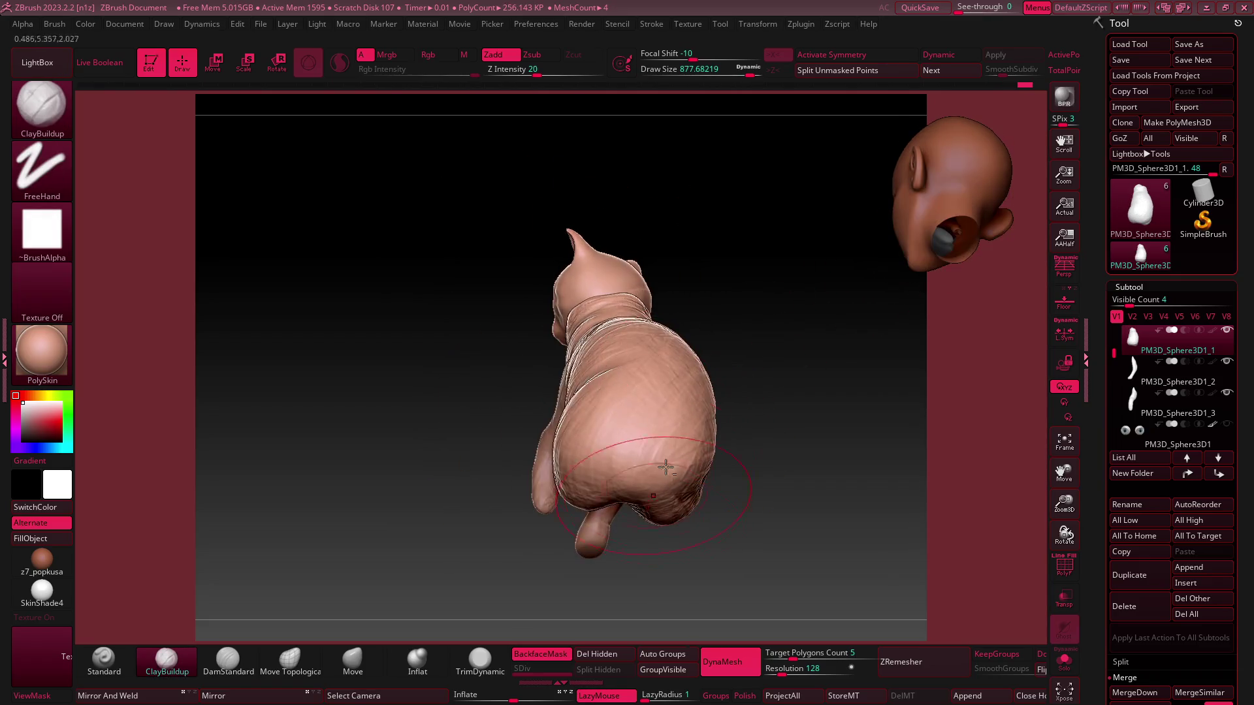
mouse_move(720, 426)
right_mouse_down()
mouse_move(711, 366)
mouse_move(663, 392)
mouse_move(672, 333)
mouse_move(909, 305)
mouse_move(737, 368)
mouse_move(820, 355)
mouse_move(708, 336)
mouse_move(672, 403)
mouse_move(731, 358)
right_mouse_up()
right_click_drag(742, 427, 728, 478)
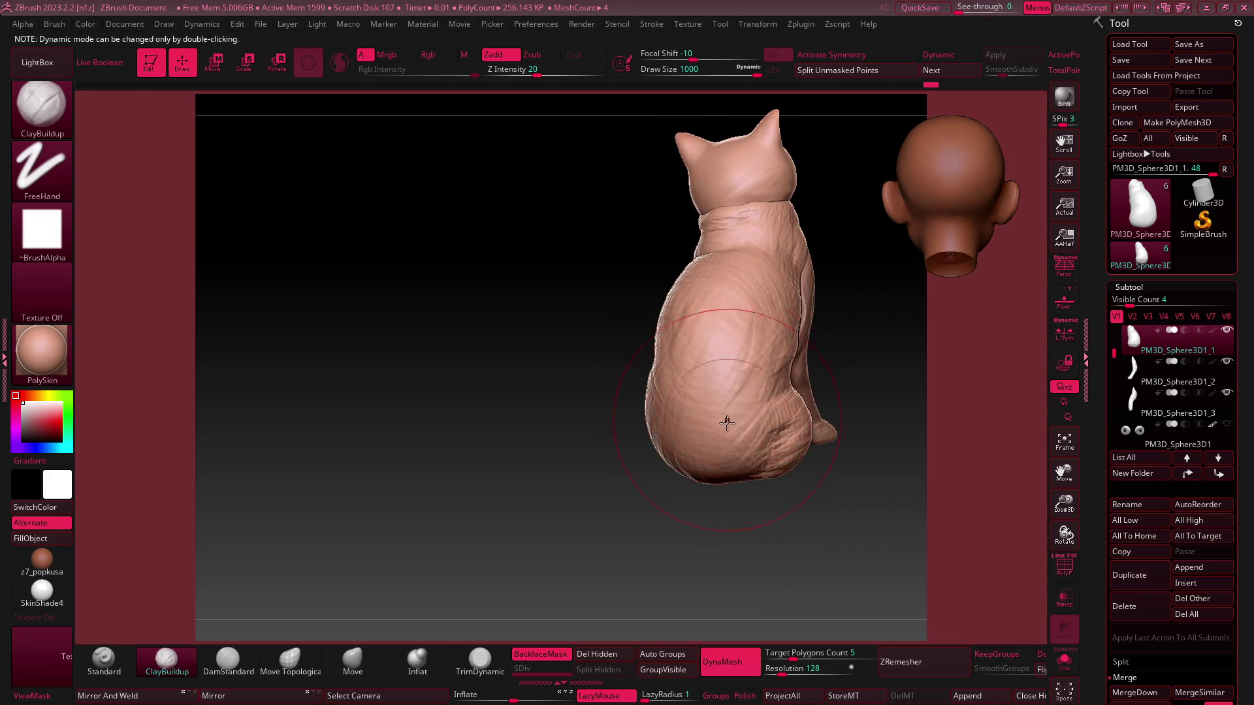
right_click_drag(727, 423, 724, 390)
right_click_drag(662, 507, 692, 347)
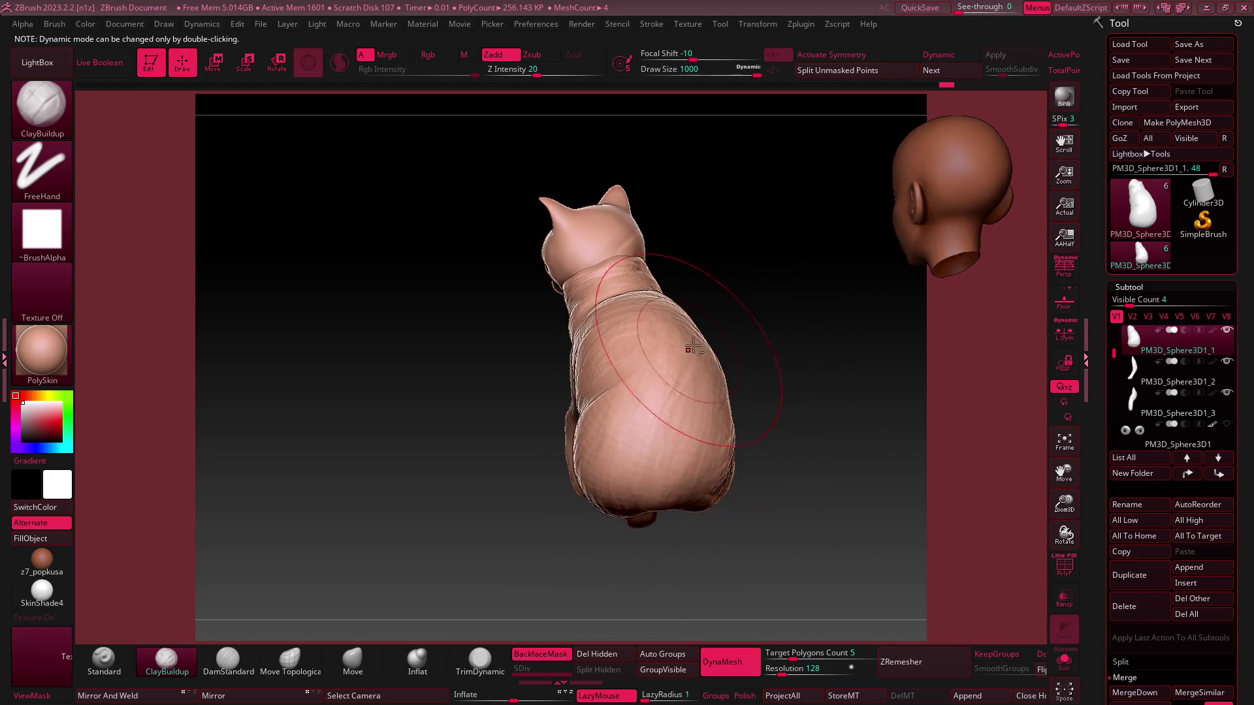
right_click_drag(690, 479, 715, 395)
mouse_move(829, 302)
right_mouse_down("ctrl")
mouse_move(742, 397)
mouse_move(683, 379)
mouse_move(699, 389)
mouse_move(677, 394)
mouse_move(710, 326)
right_mouse_up("ctrl")
right_click_drag(671, 407, 681, 408)
mouse_move(681, 344)
right_mouse_down()
mouse_move(685, 401)
mouse_move(697, 350)
mouse_move(657, 383)
mouse_move(663, 338)
mouse_move(723, 454)
mouse_move(671, 433)
mouse_move(699, 444)
mouse_move(738, 373)
right_mouse_up()
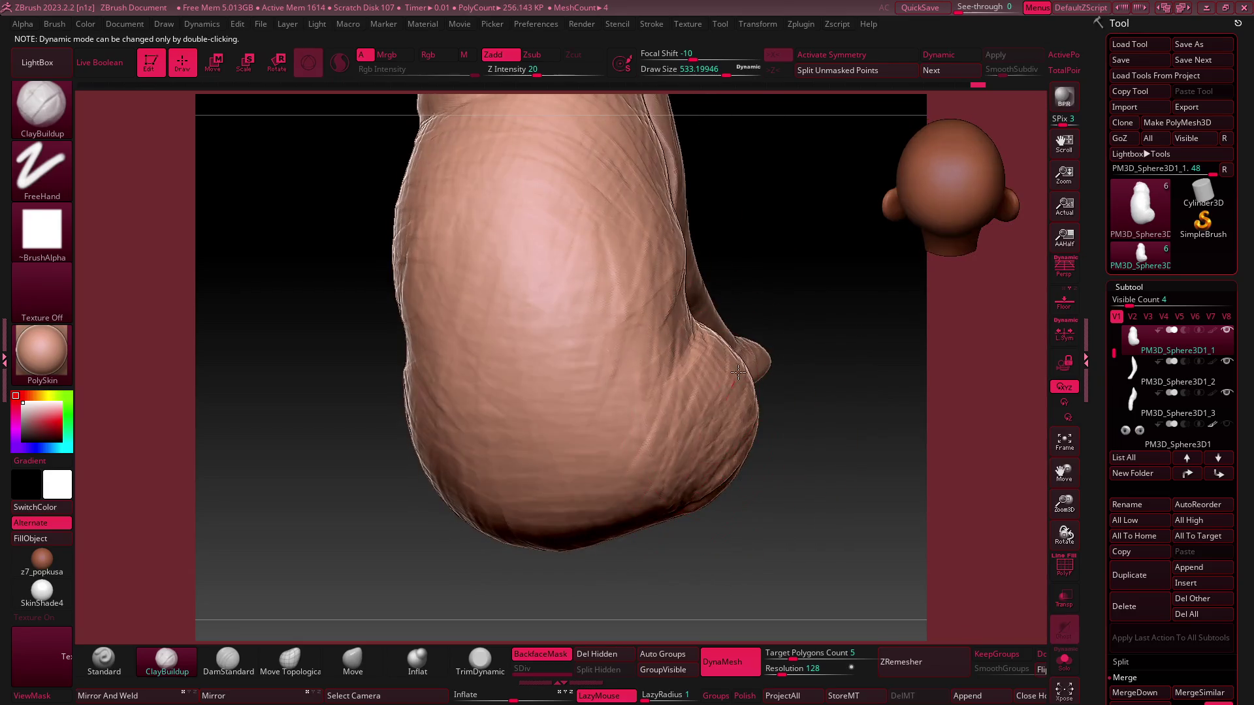
mouse_move(697, 497)
right_mouse_down()
mouse_move(784, 328)
mouse_move(824, 332)
right_mouse_up()
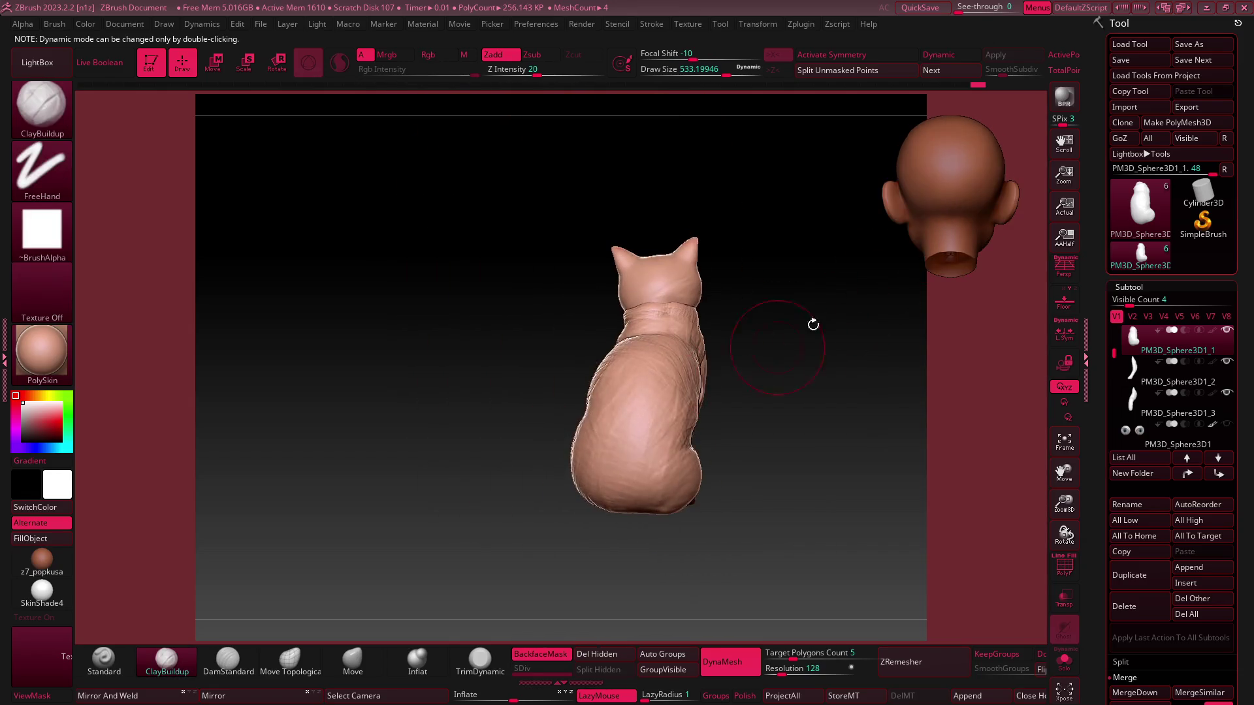
mouse_move(706, 503)
right_mouse_down("ctrl")
mouse_move(685, 467)
mouse_move(733, 425)
mouse_move(750, 359)
right_mouse_up("ctrl")
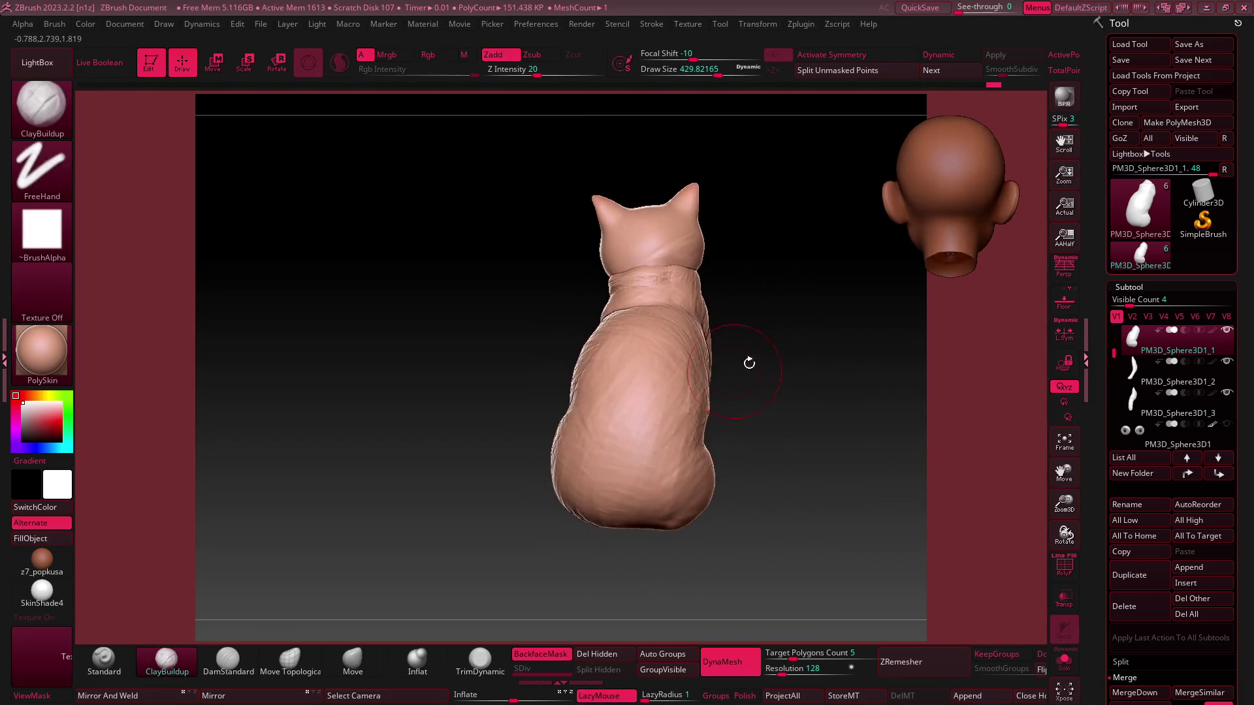
mouse_move(709, 433)
right_mouse_down()
mouse_move(694, 414)
mouse_move(687, 431)
right_mouse_up()
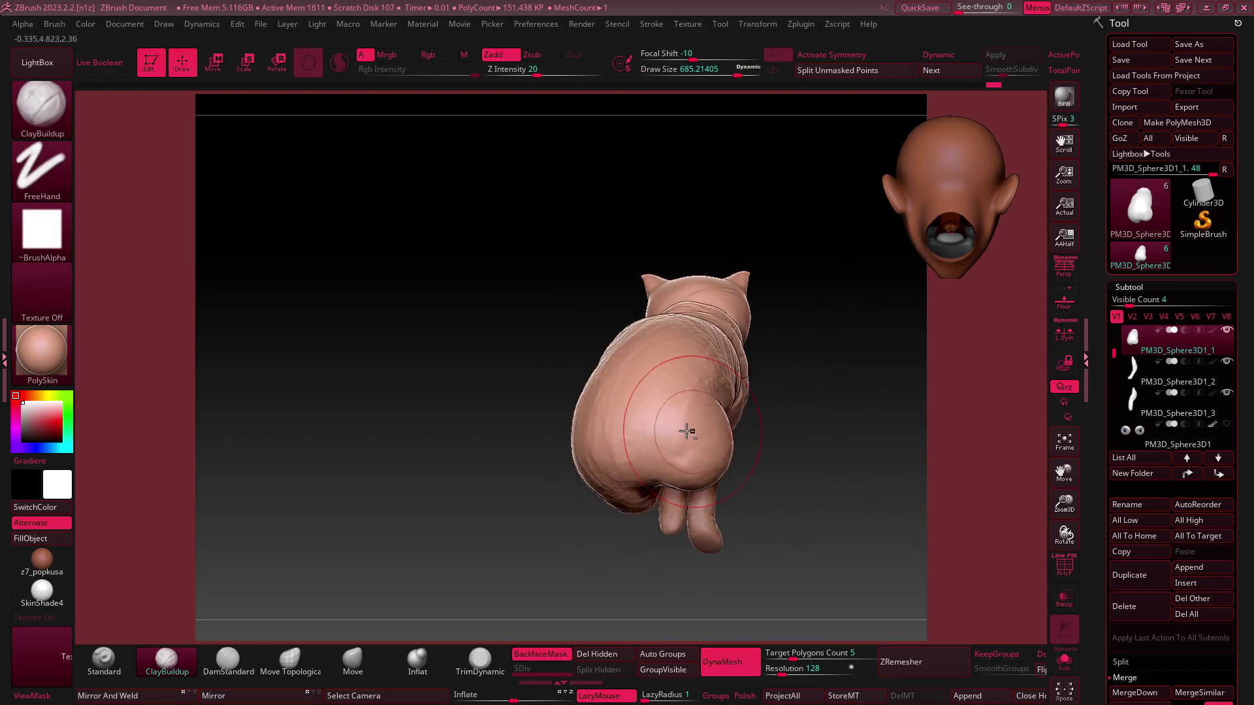
mouse_move(709, 483)
right_mouse_down()
mouse_move(734, 456)
mouse_move(708, 389)
mouse_move(858, 265)
mouse_move(705, 446)
right_mouse_up()
mouse_move(666, 499)
right_mouse_down()
mouse_move(868, 237)
mouse_move(730, 464)
mouse_move(761, 449)
mouse_move(722, 425)
mouse_move(700, 379)
right_mouse_up()
right_click_drag(647, 580, 736, 374)
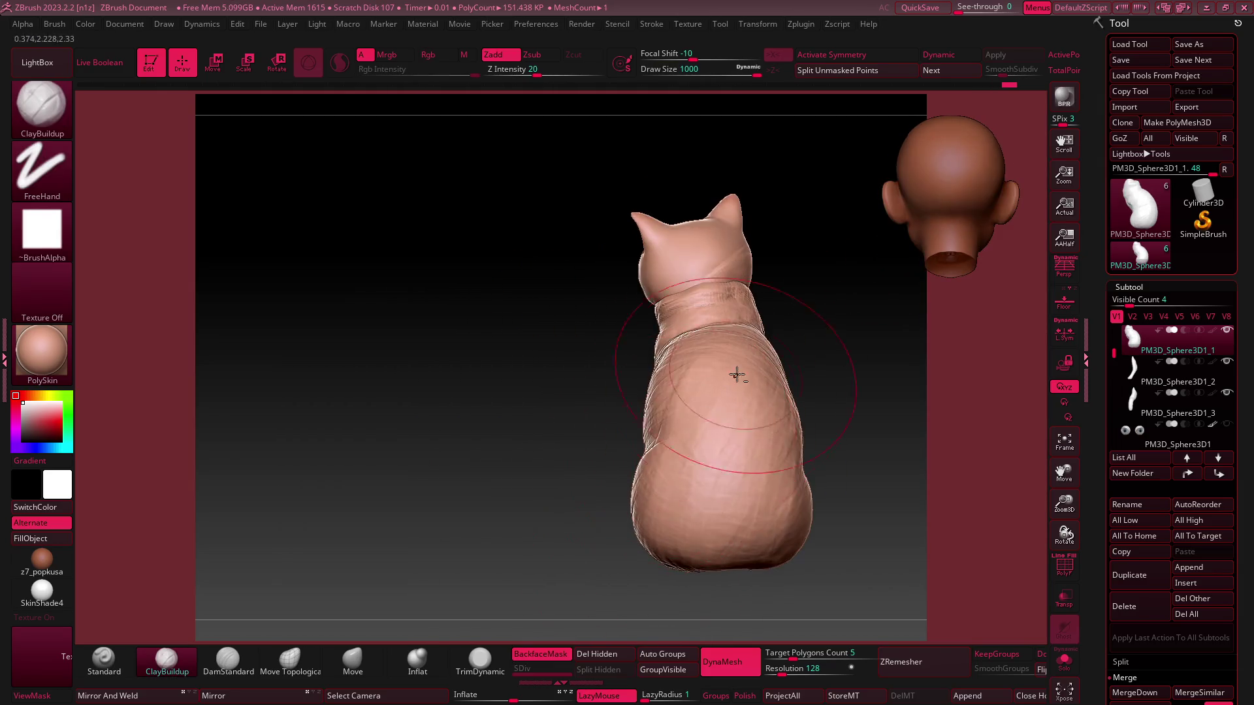
right_click_drag(683, 573, 755, 437)
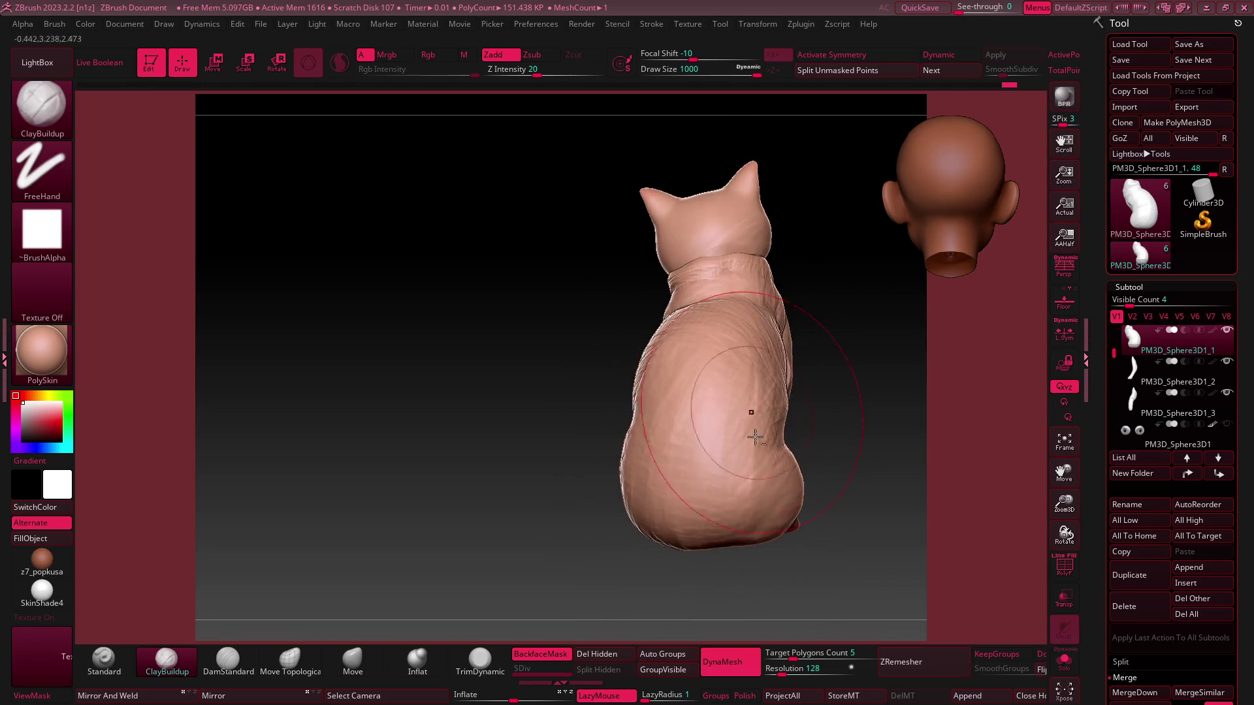
mouse_move(679, 440)
right_mouse_down()
mouse_move(692, 476)
mouse_move(652, 467)
mouse_move(714, 347)
mouse_move(895, 227)
right_mouse_up()
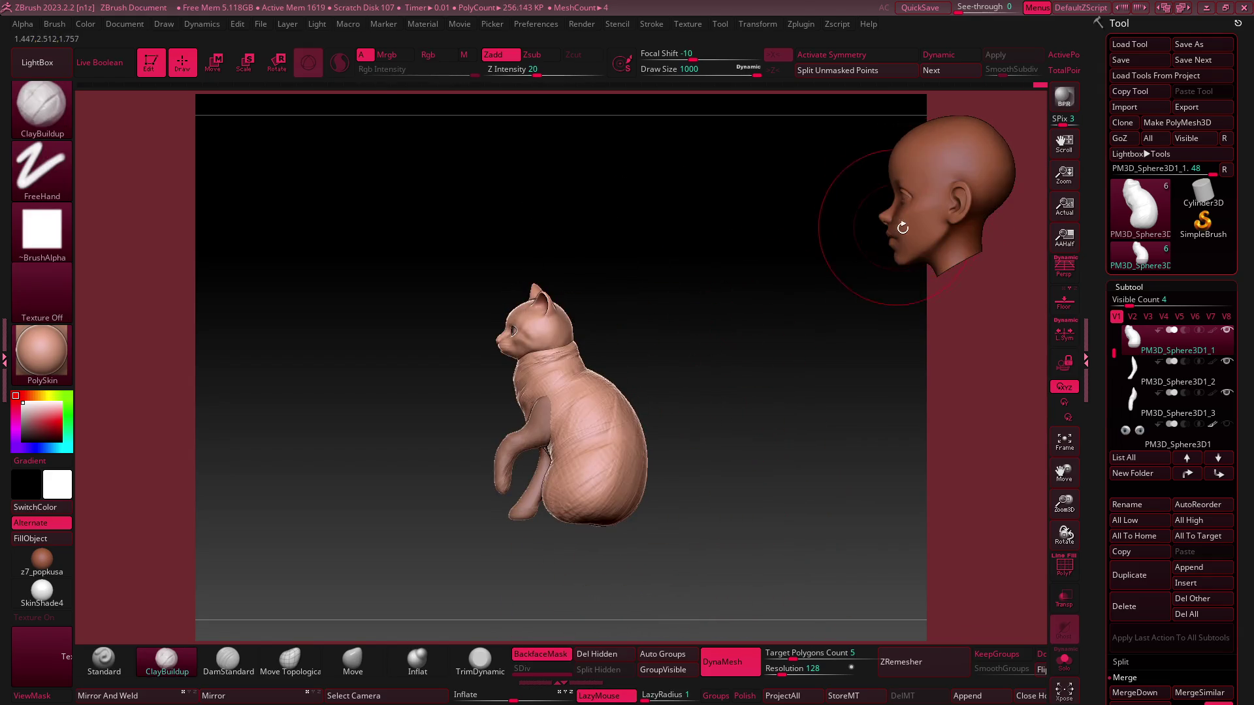
mouse_move(736, 416)
right_mouse_down()
mouse_move(596, 503)
mouse_move(876, 283)
right_mouse_up()
Reduce the Draw Size from 1000 to about 550, then frame the cat in a front view
key("s")
left_click_drag(660, 456, 598, 456)
mouse_move(599, 455)
right_mouse_down("ctrl")
mouse_move(640, 433)
mouse_move(677, 448)
right_mouse_up("ctrl")
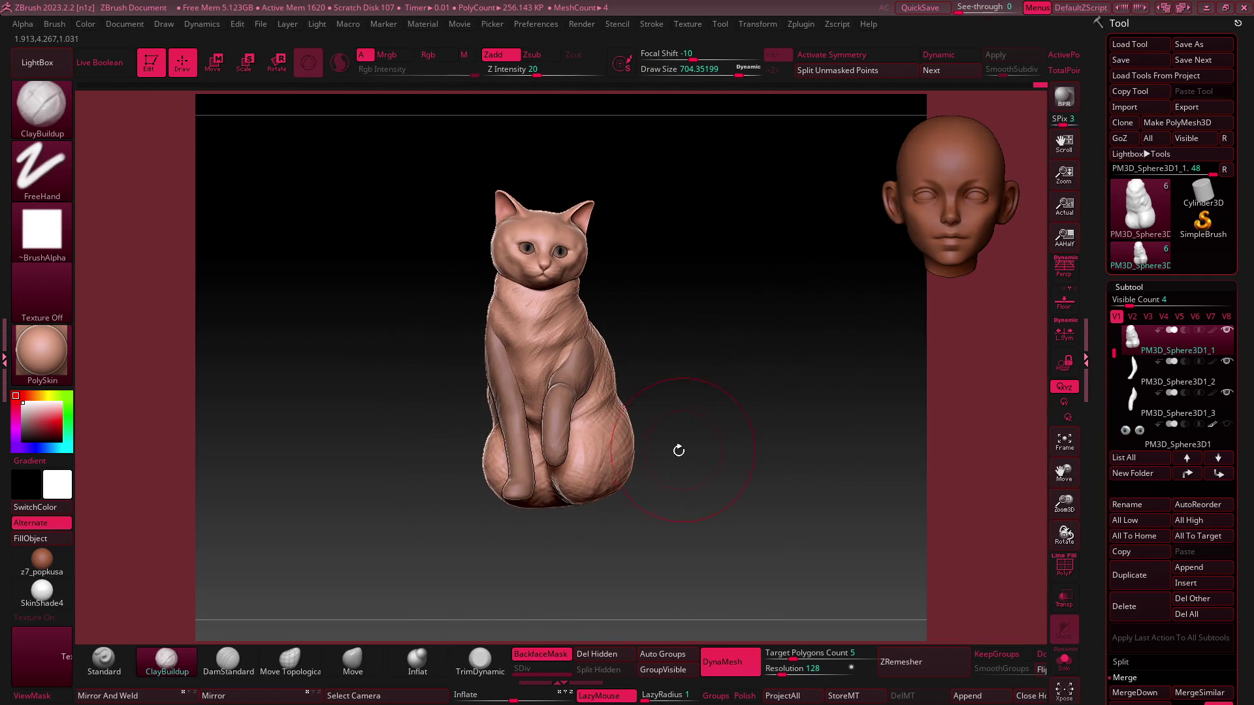
mouse_move(624, 490)
right_mouse_down()
mouse_move(612, 467)
mouse_move(620, 487)
right_mouse_up()
mouse_move(563, 525)
right_mouse_down()
mouse_move(784, 294)
mouse_move(909, 205)
mouse_move(928, 220)
mouse_move(717, 399)
mouse_move(849, 470)
right_mouse_up()
Mask the lower front leg on PM3D_Sphere3D1_2, return to the PM3D_Sphere3D1_1 body, and save
left_click(1168, 581)
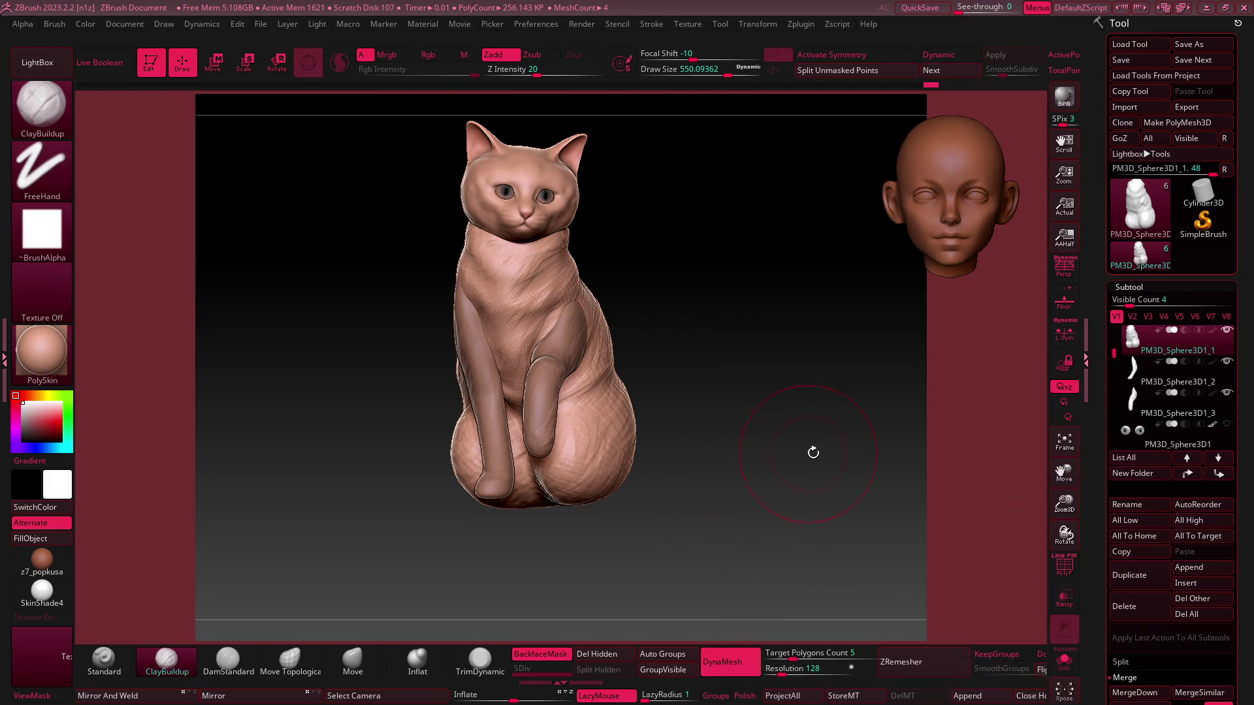
left_click(573, 432, "alt")
mouse_move(572, 432)
left_mouse_down("ctrl")
mouse_move(644, 518)
mouse_move(575, 405)
left_mouse_up("ctrl")
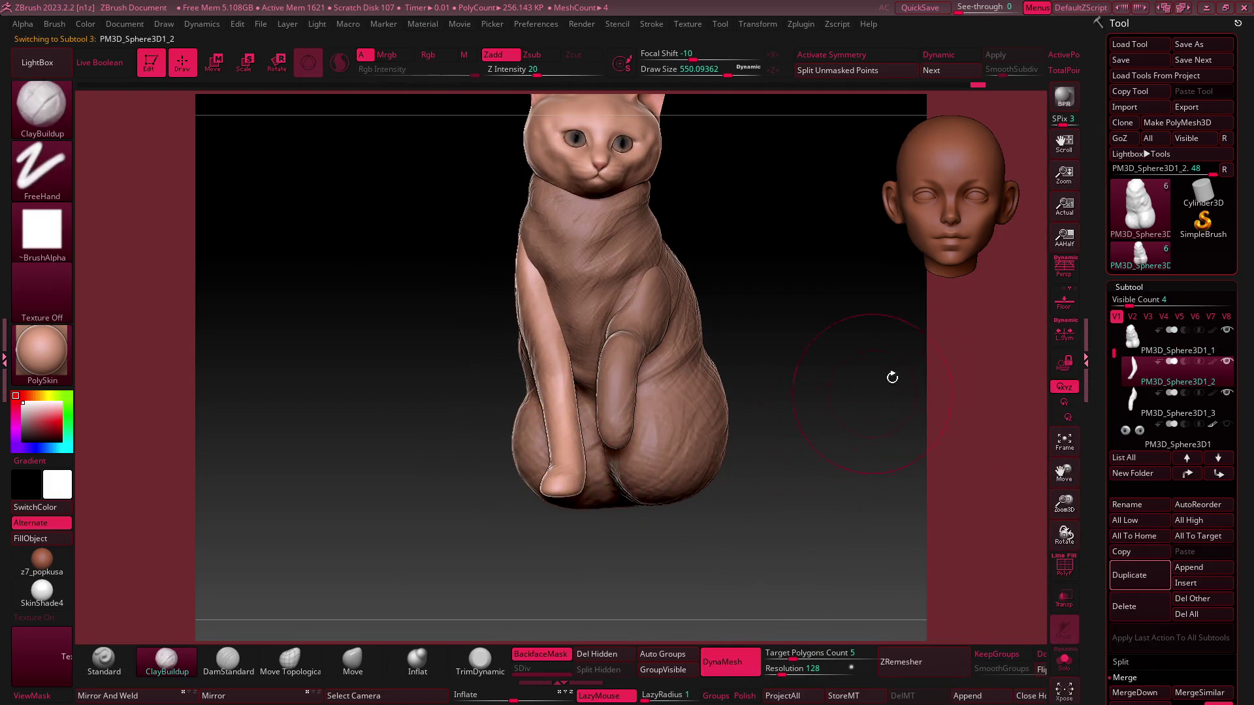
right_click_drag(814, 436, 805, 365, "ctrl")
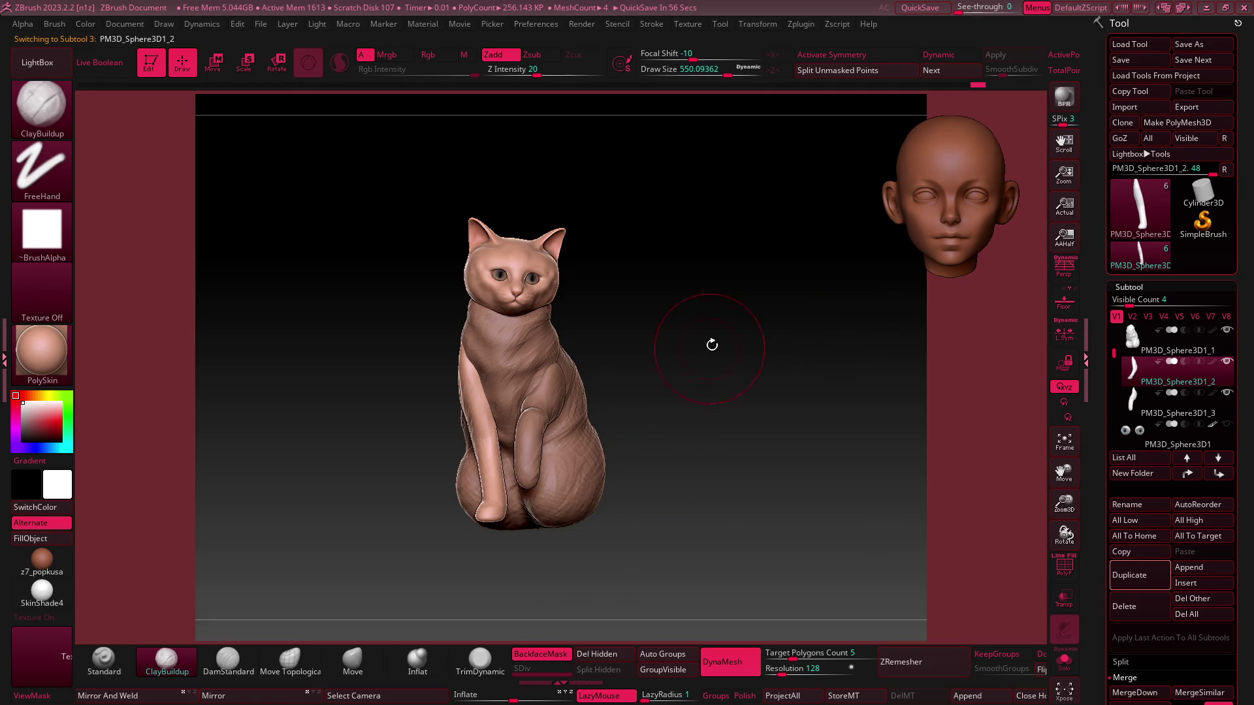
mouse_move(610, 439)
right_mouse_down("ctrl")
mouse_move(543, 469)
mouse_move(595, 458)
right_mouse_up("ctrl")
left_click(542, 469, "alt")
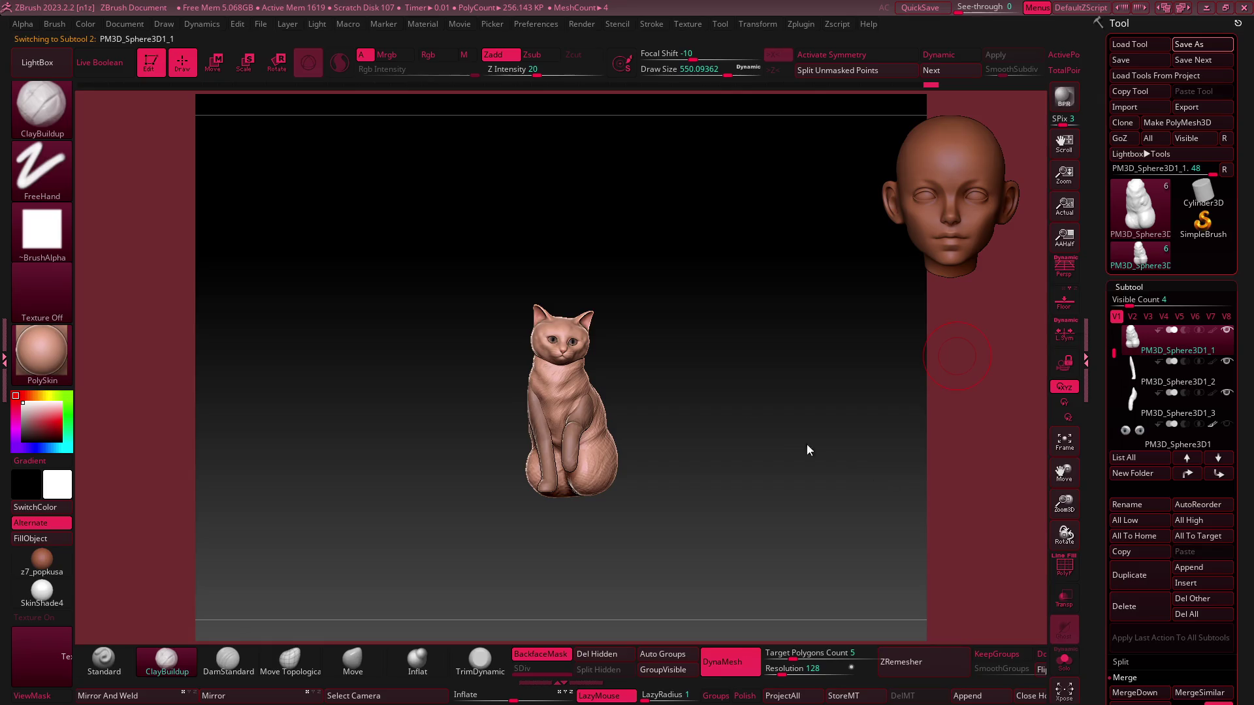
key("ctrl+s")
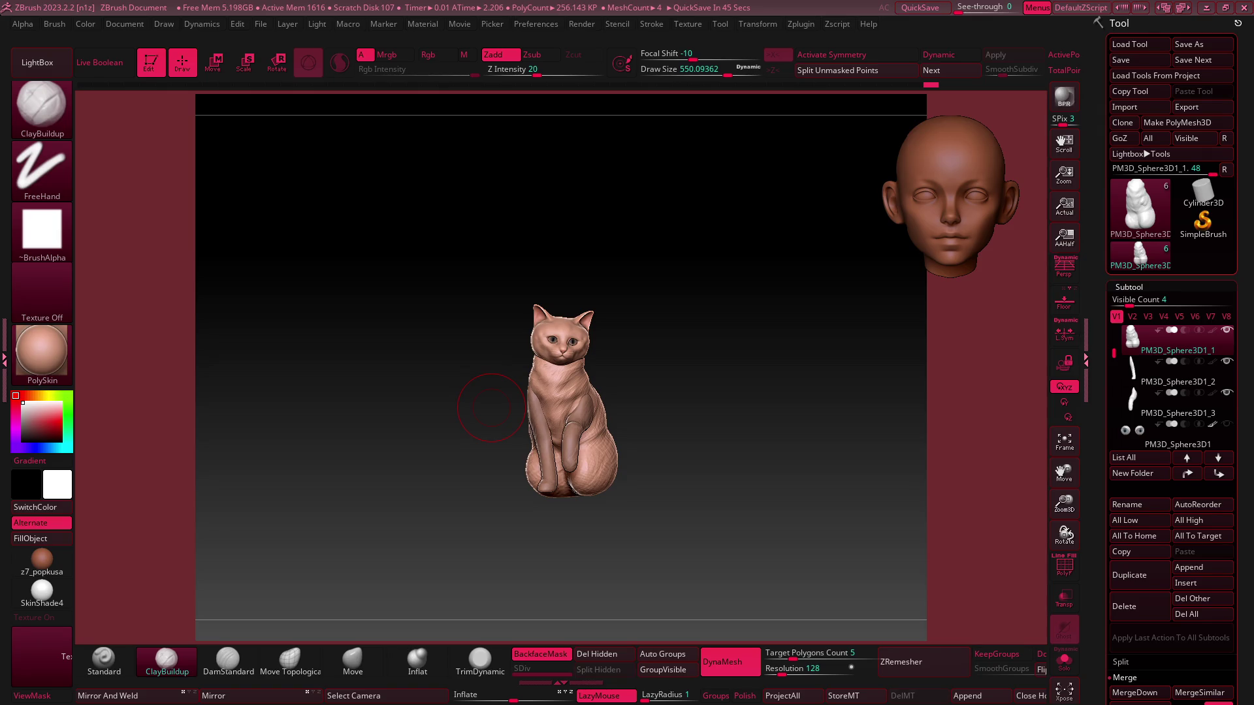
Zoom in and out to frame the seated cat, then switch to the transform gizmo with W
mouse_move(588, 342)
right_mouse_down("ctrl")
mouse_move(589, 455)
mouse_move(602, 425)
right_mouse_up("ctrl")
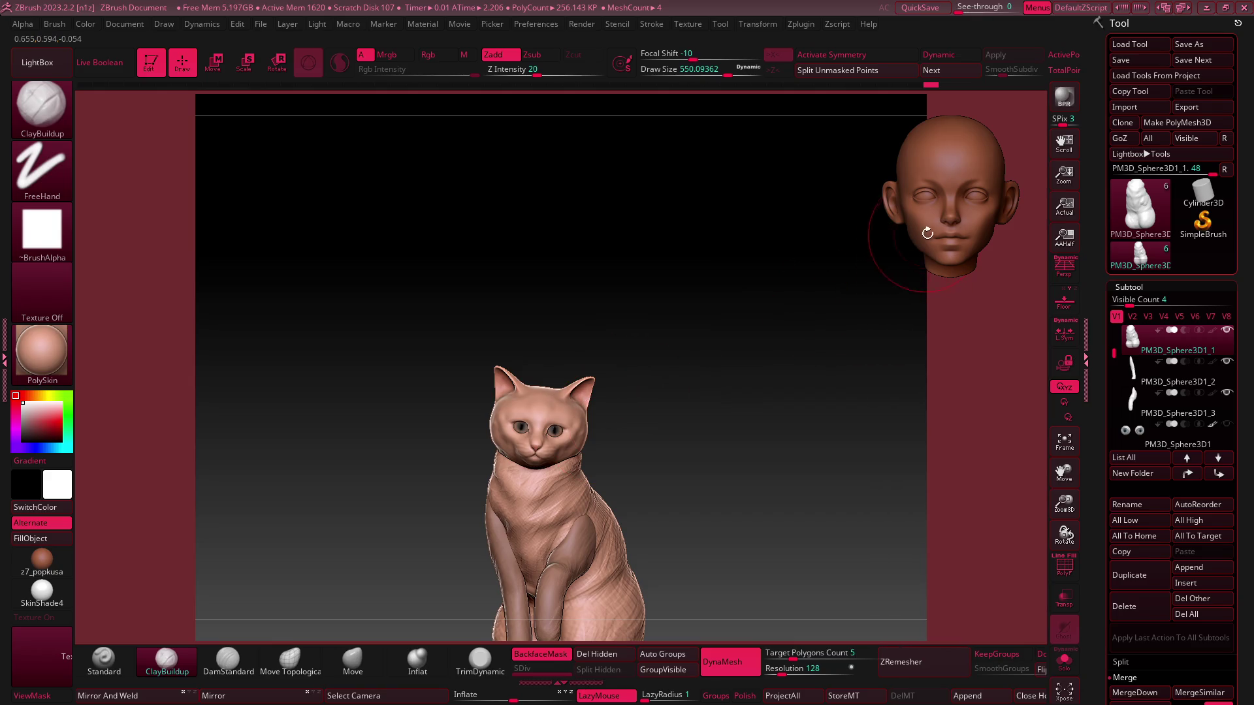
mouse_move(591, 516)
right_mouse_down("ctrl")
mouse_move(590, 457)
mouse_move(630, 420)
mouse_move(661, 420)
mouse_move(645, 401)
mouse_move(666, 355)
right_mouse_up("ctrl")
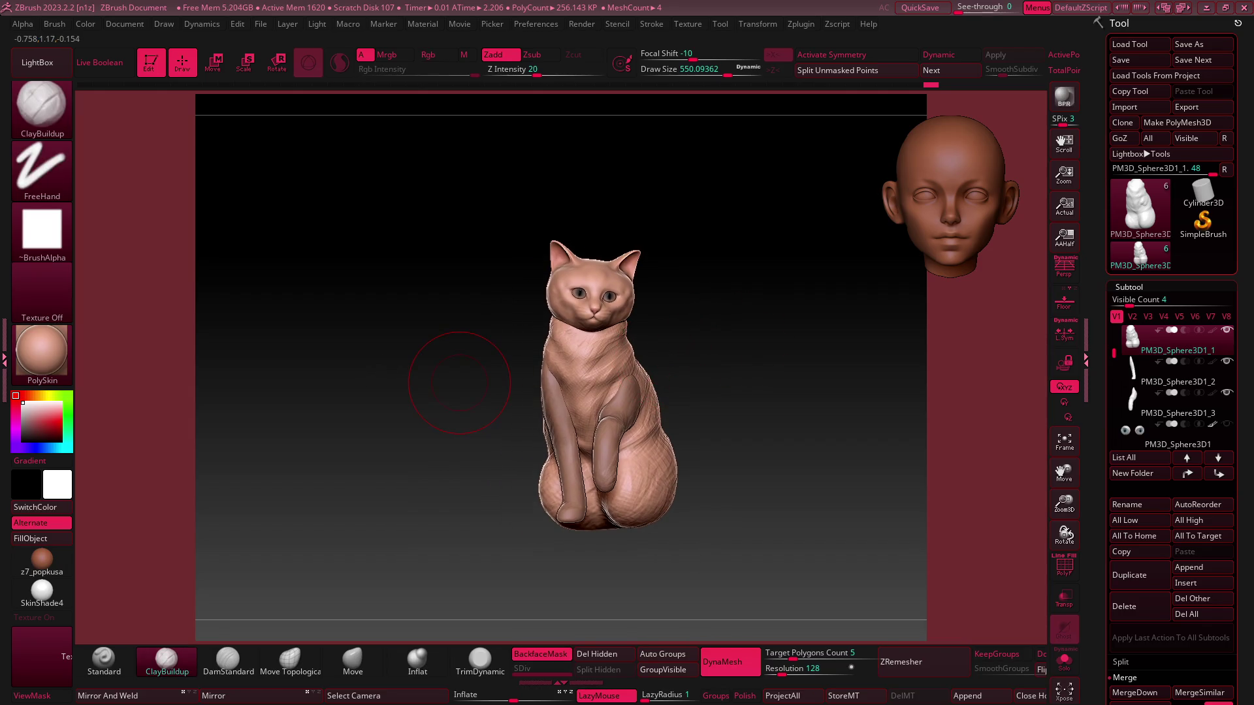
mouse_move(459, 383)
right_mouse_down("ctrl")
mouse_move(663, 411)
mouse_move(714, 392)
mouse_move(699, 405)
mouse_move(918, 231)
mouse_move(713, 336)
right_mouse_up("ctrl")
key("w")
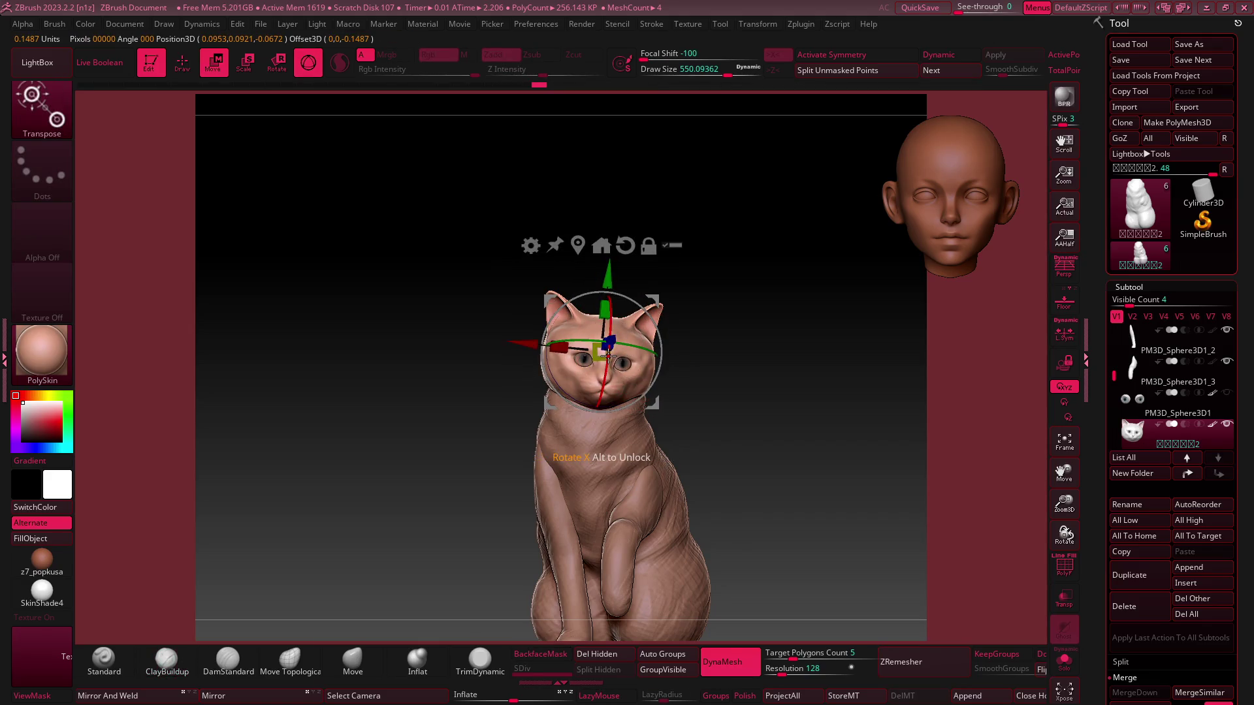
mouse_move(590, 358)
left_mouse_down()
mouse_move(575, 392)
mouse_move(619, 413)
left_mouse_up()
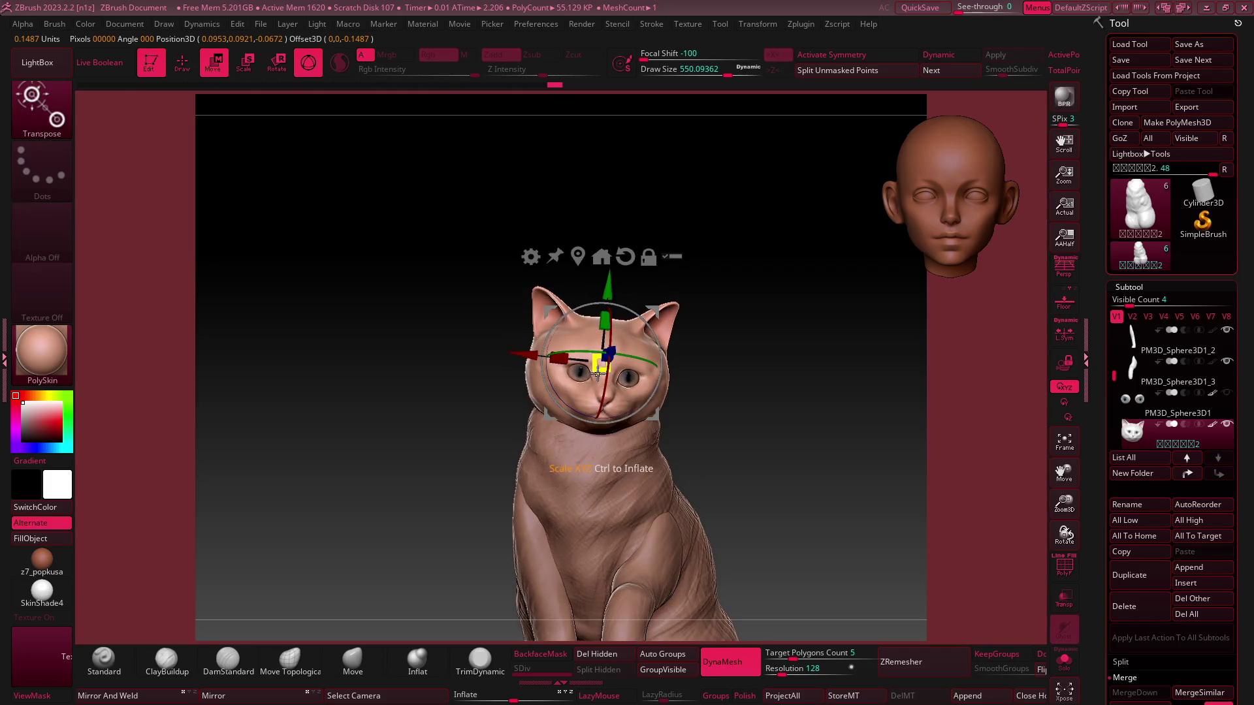
mouse_move(597, 371)
left_mouse_down()
mouse_move(572, 371)
mouse_move(815, 258)
left_mouse_up()
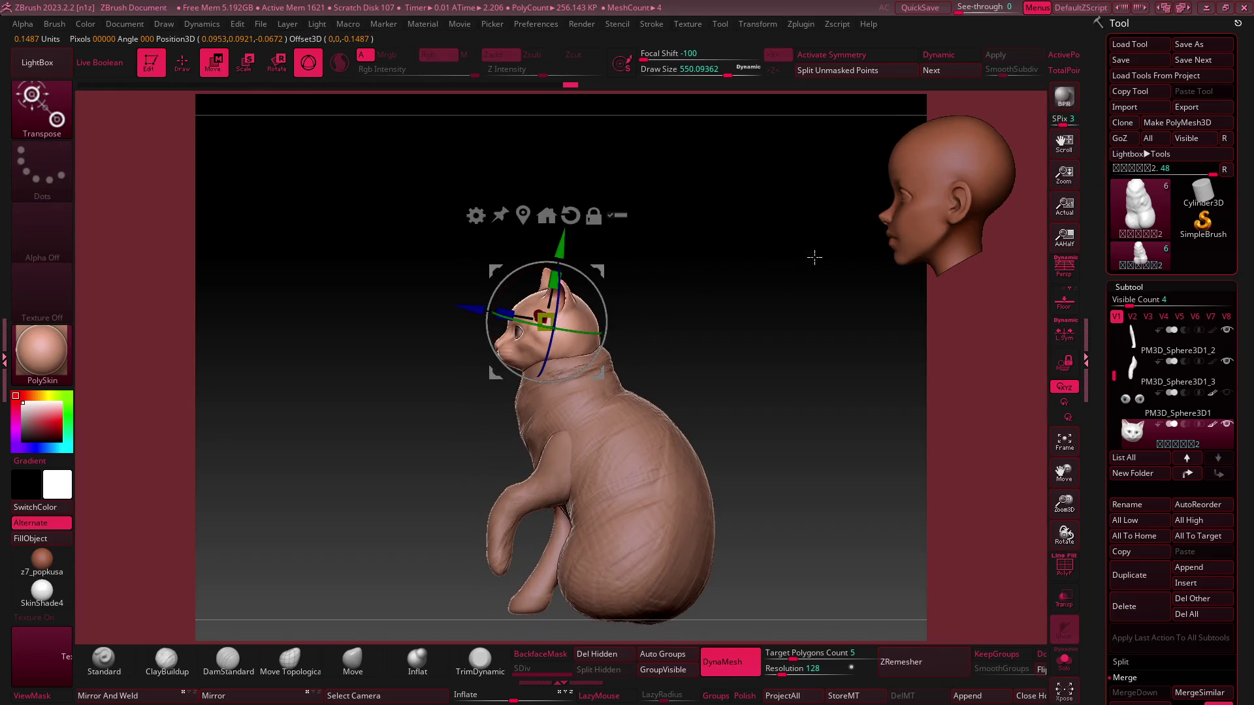
key("ctrl+z")
key("ctrl+z")
key("ctrl+z")
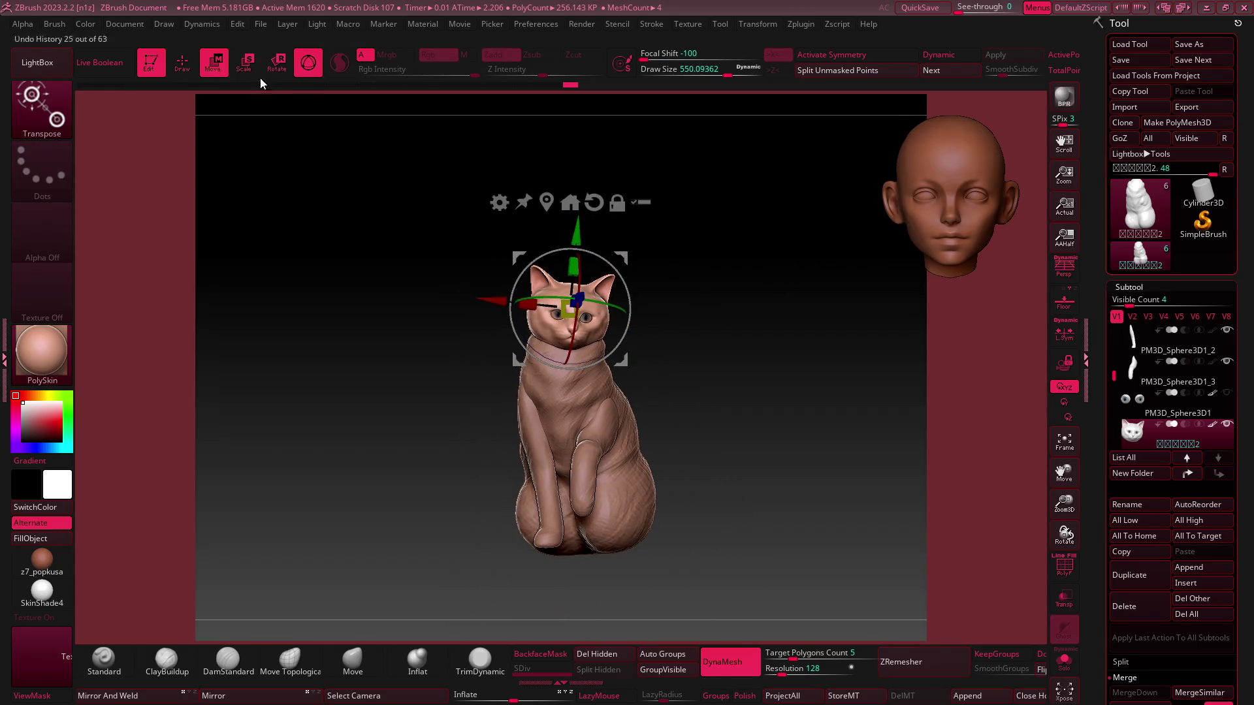
key("ctrl+shift+z")
key("ctrl+shift+z")
key("ctrl+shift+z")
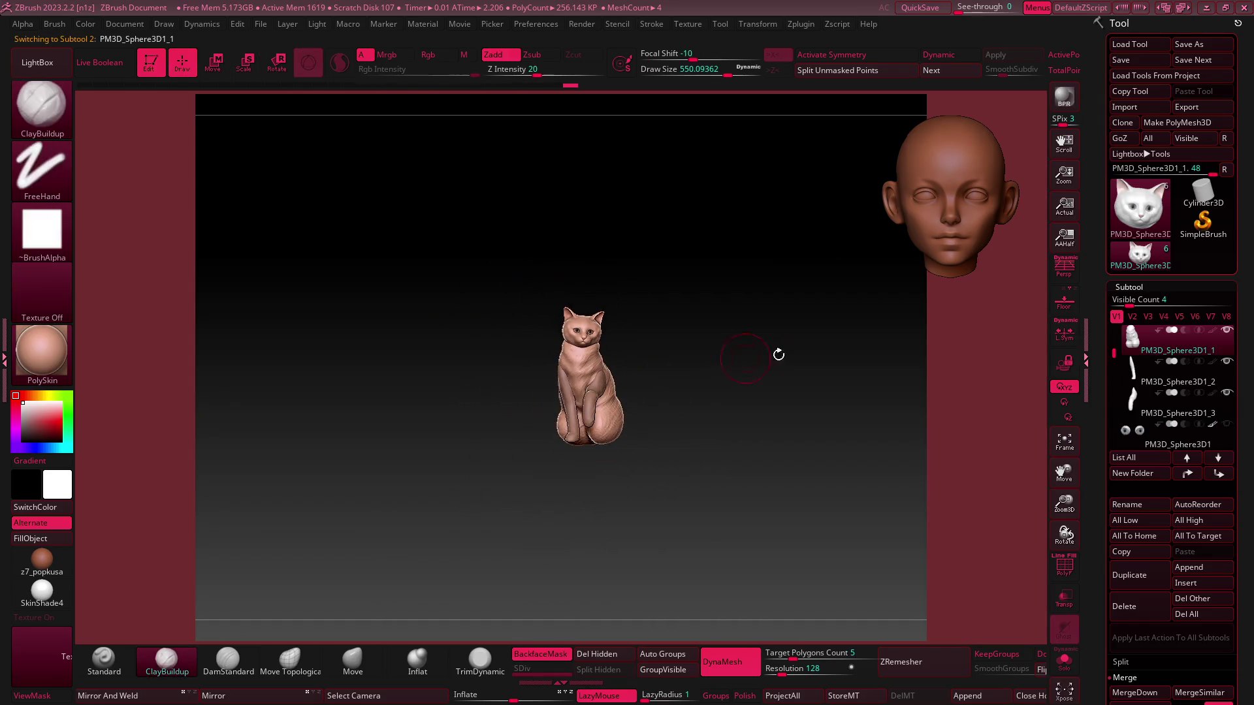
mouse_move(741, 354)
left_mouse_down("alt")
mouse_move(826, 372)
mouse_move(683, 345)
mouse_move(744, 366)
mouse_move(707, 355)
left_mouse_up("alt")
left_click(707, 354, "alt")
key("w")
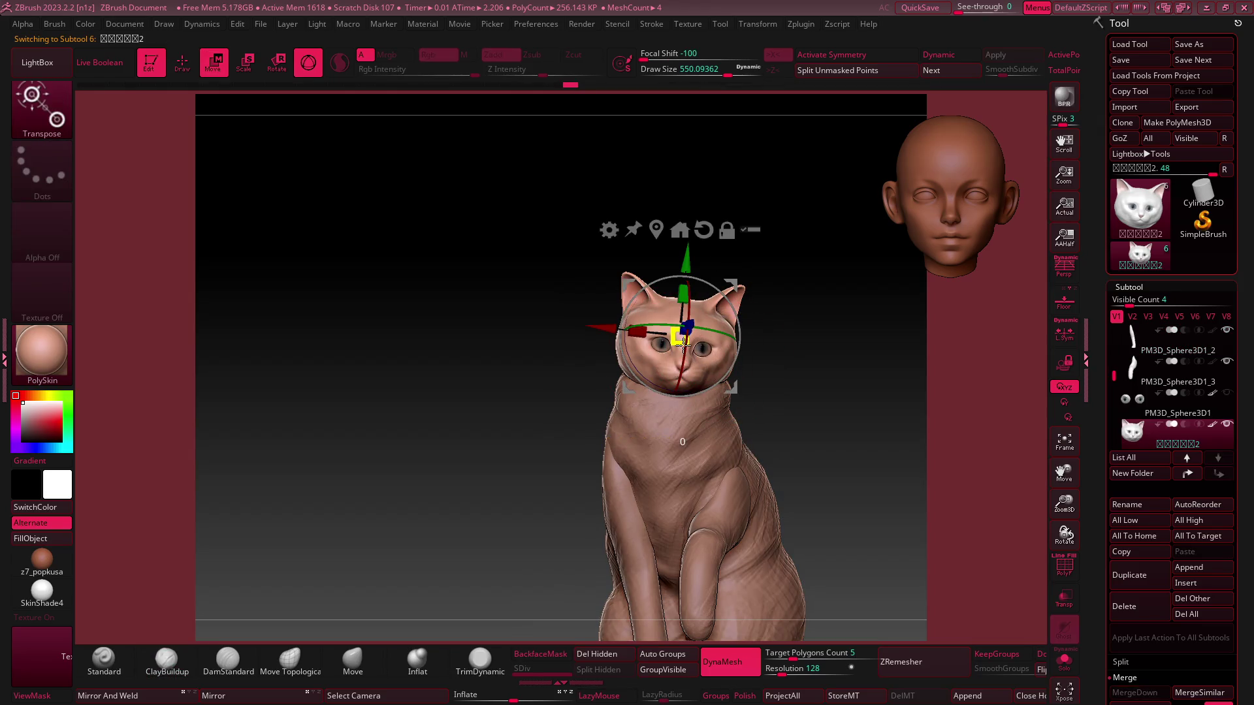
key("ctrl+shift+z")
key("ctrl+shift+z")
key("ctrl+shift+z")
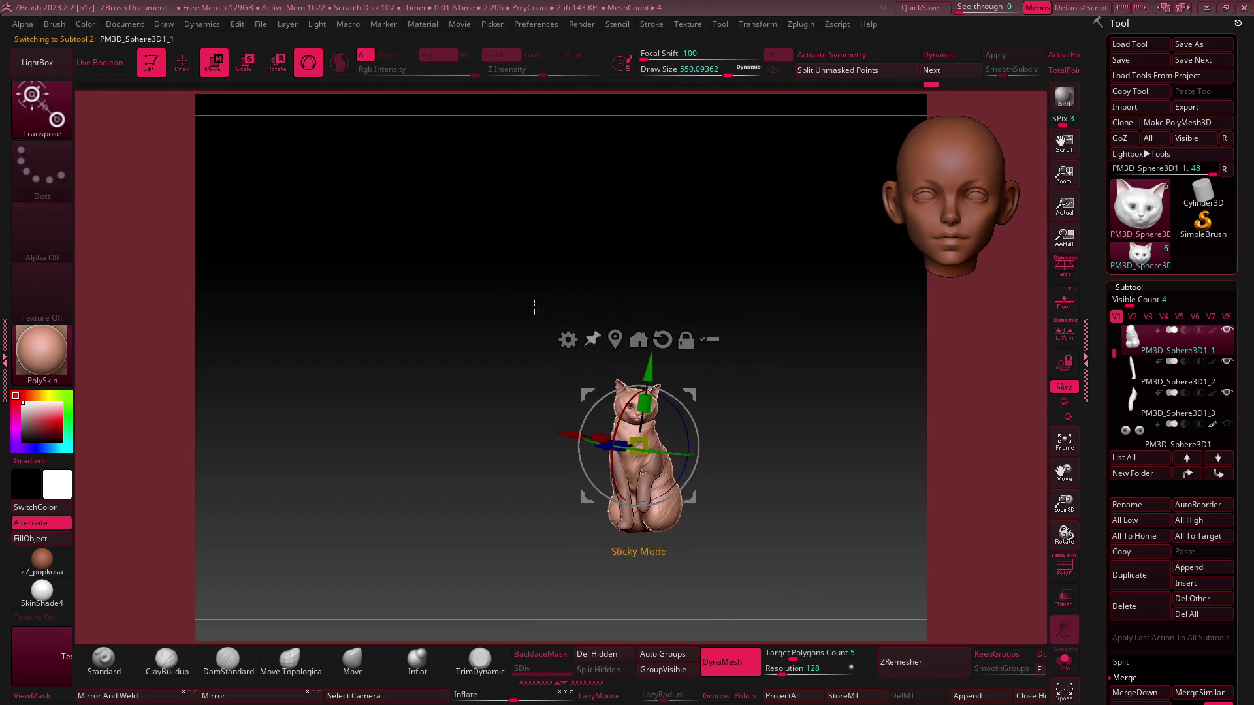
key("q")
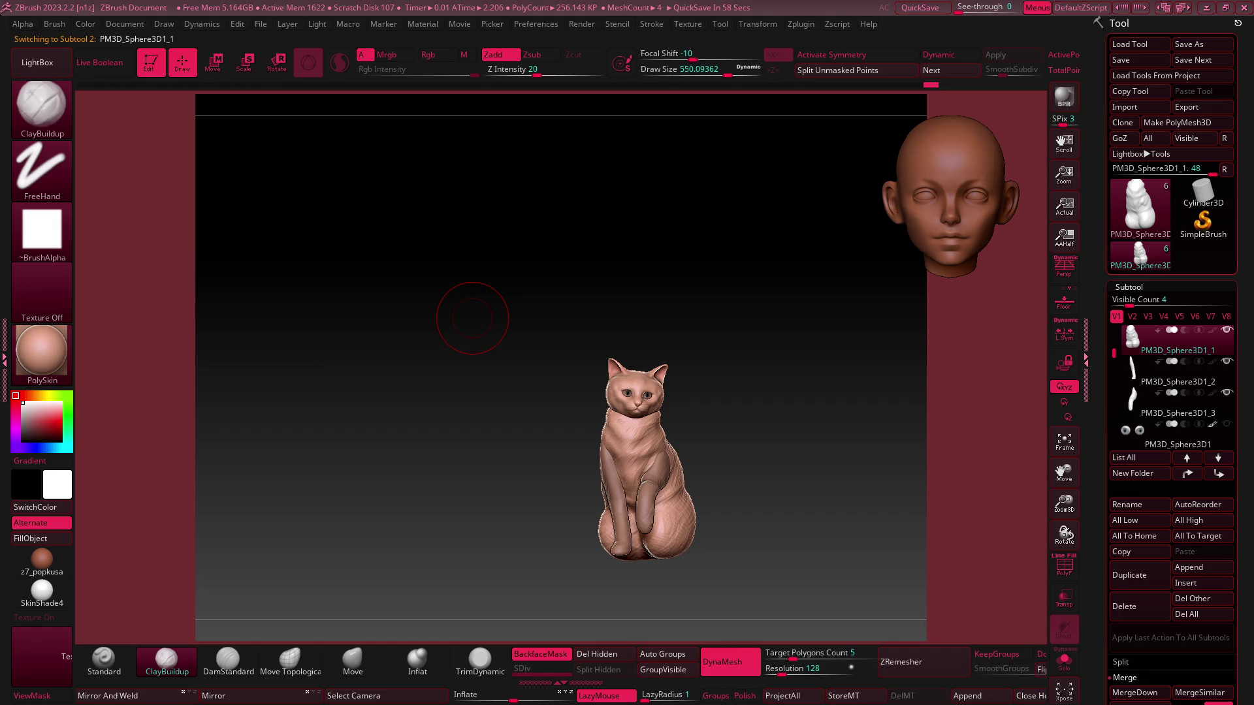
left_click(1201, 44)
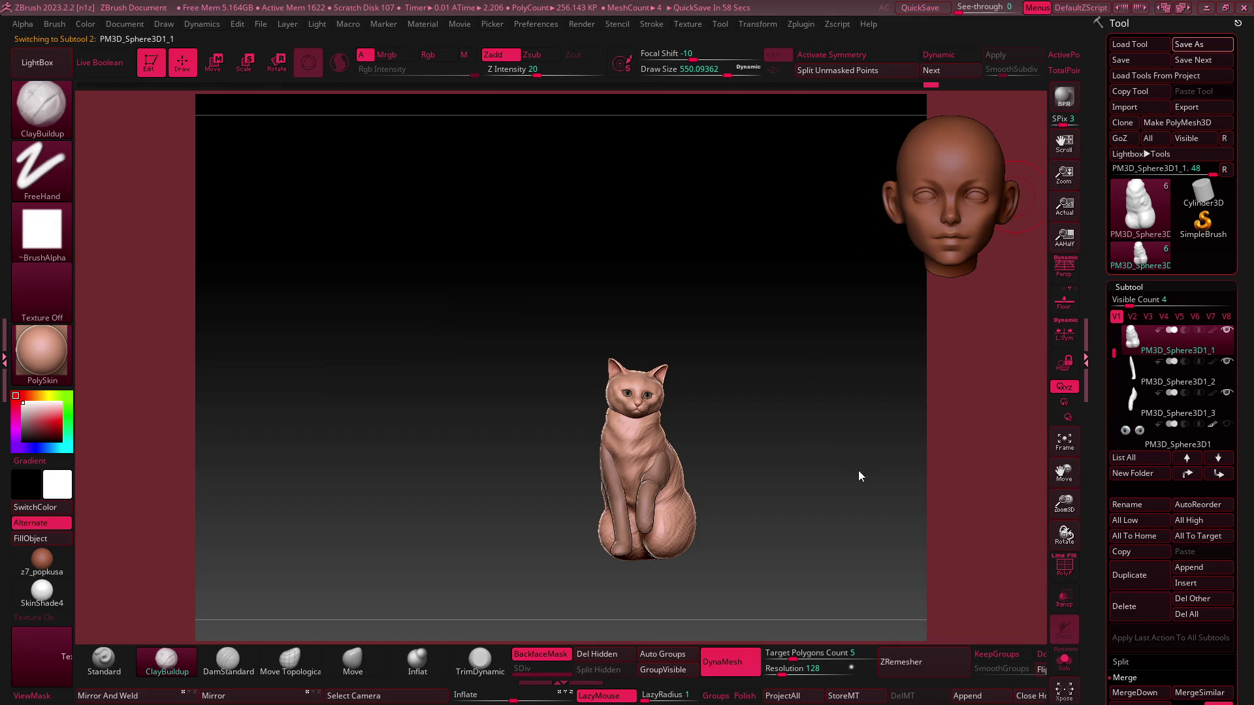